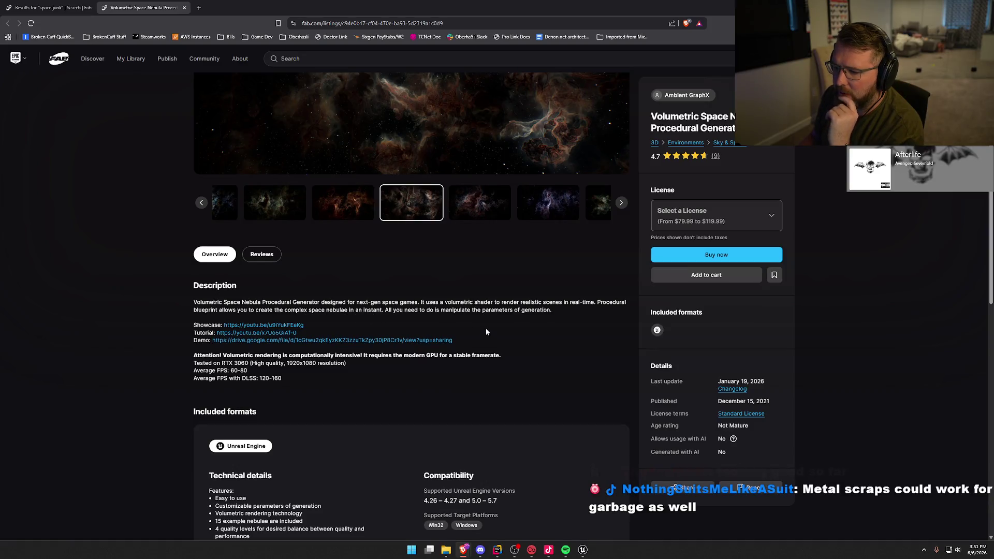
Leave the Volumetric Space Nebula listing and go back to the 'space junk' search results
scroll(493, 344, up, 3)
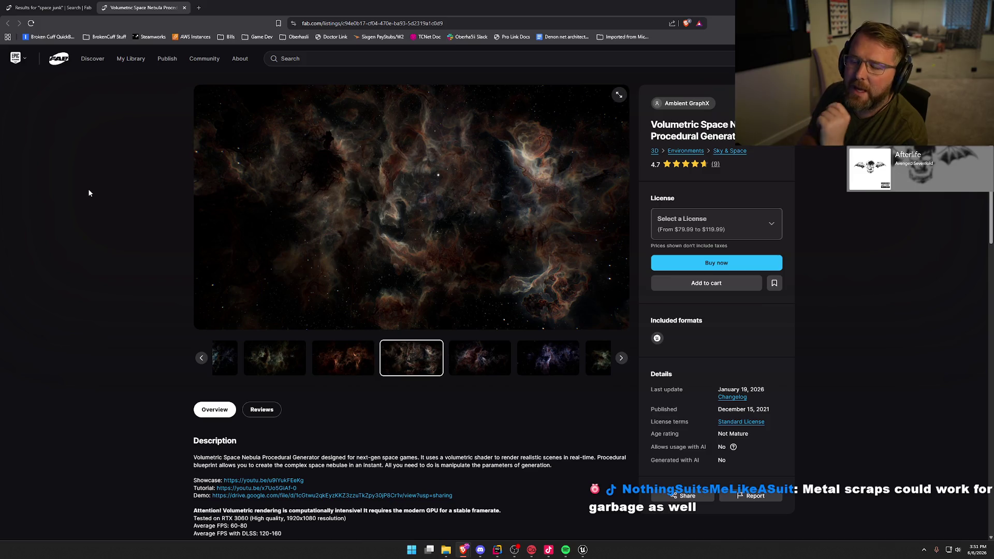
click(55, 7)
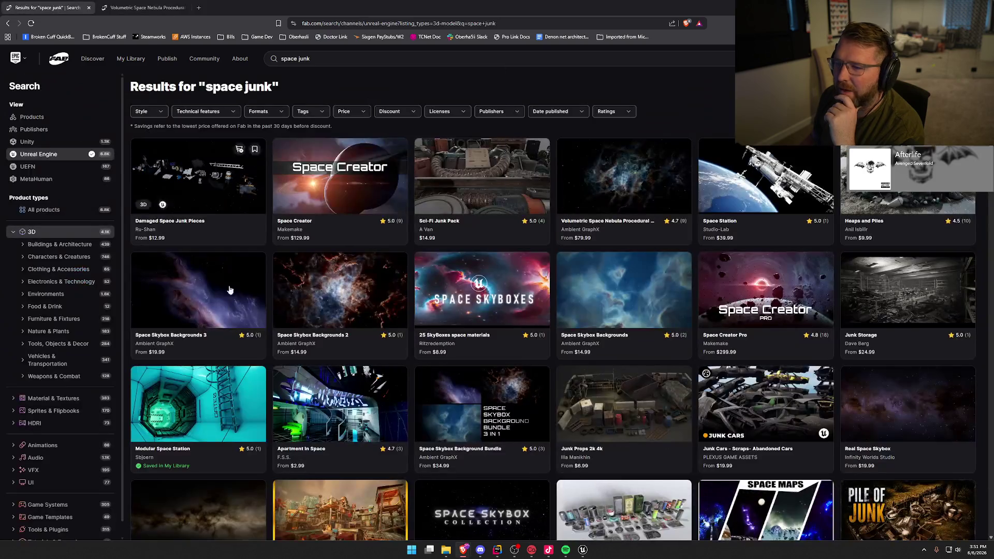
Open the Damaged Space Junk Pieces listing in its own tab and enlarge its gallery
middle_click(231, 290)
click(238, 8)
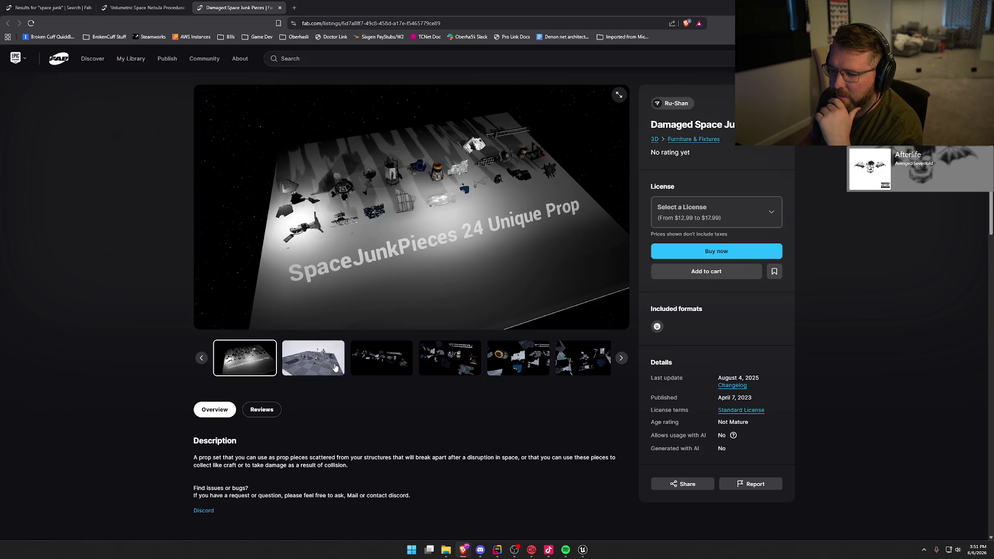
click(336, 368)
click(616, 96)
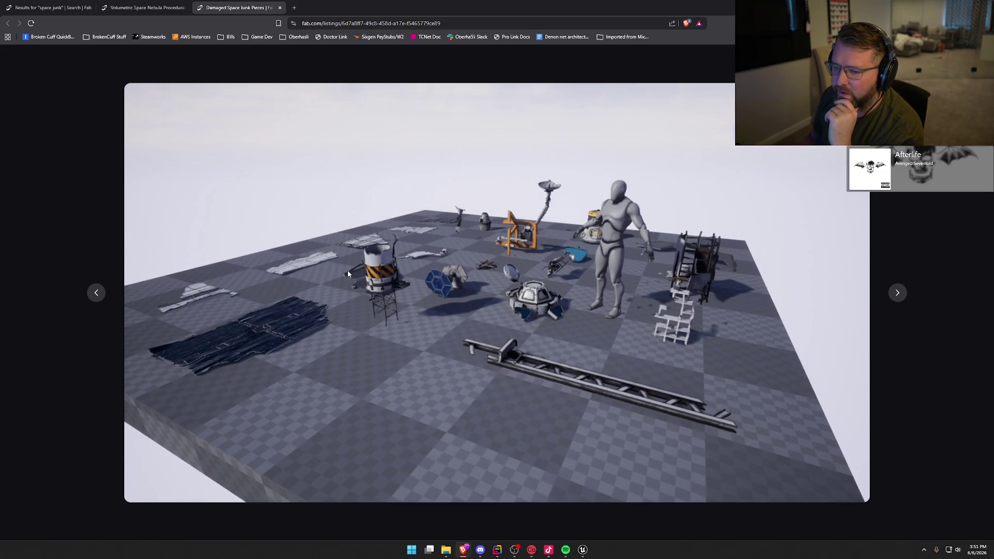
Page through the junk pieces gallery images, then return to the space junk results
click(897, 292)
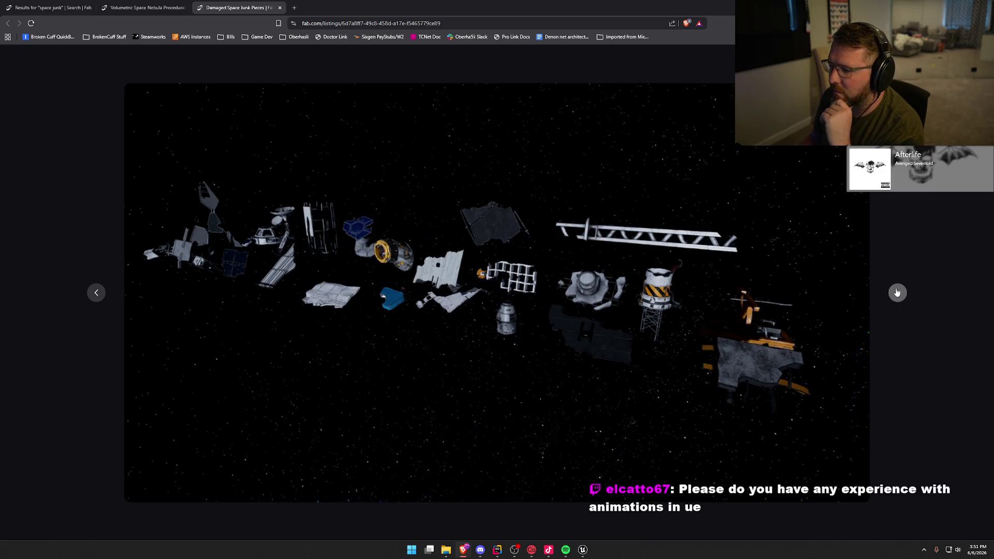
click(897, 293)
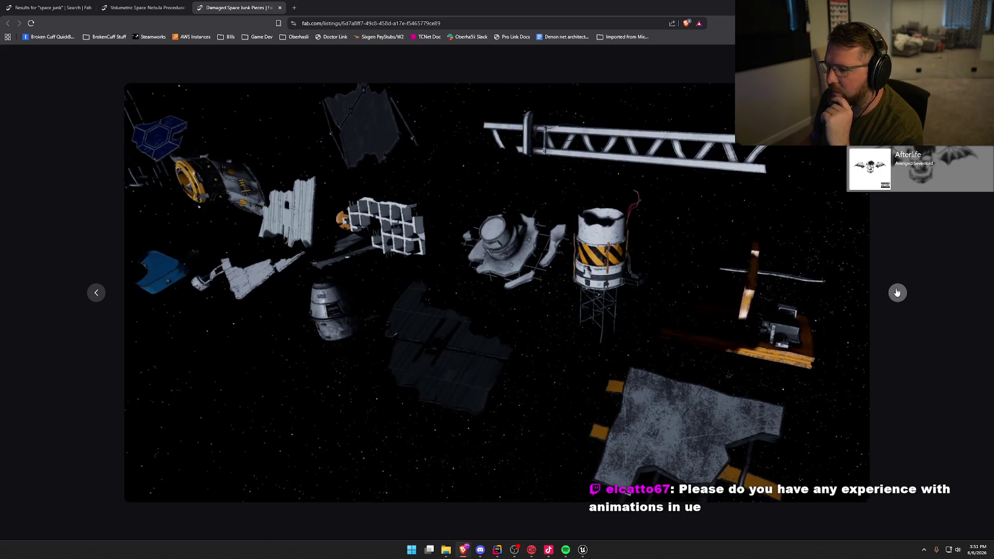
click(897, 292)
click(897, 292)
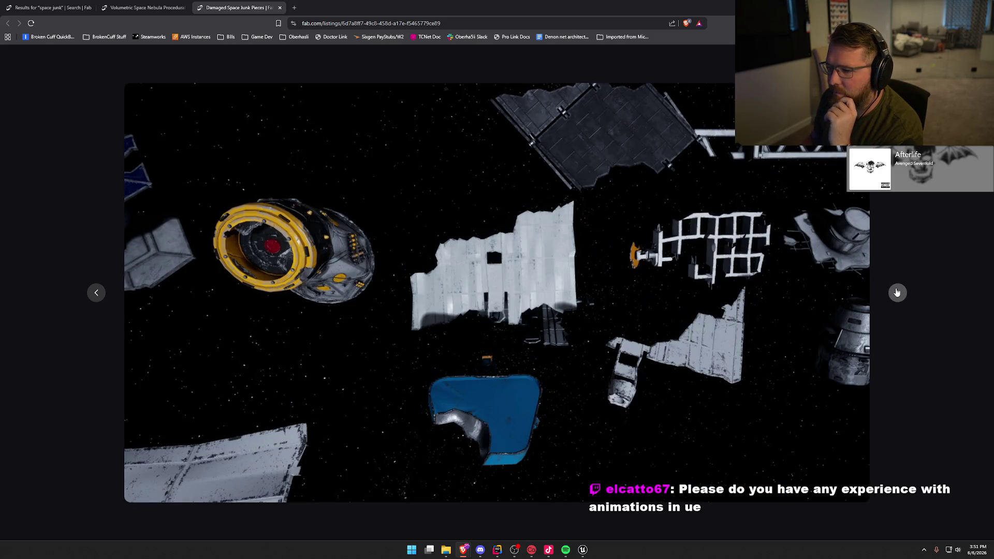
key(Escape)
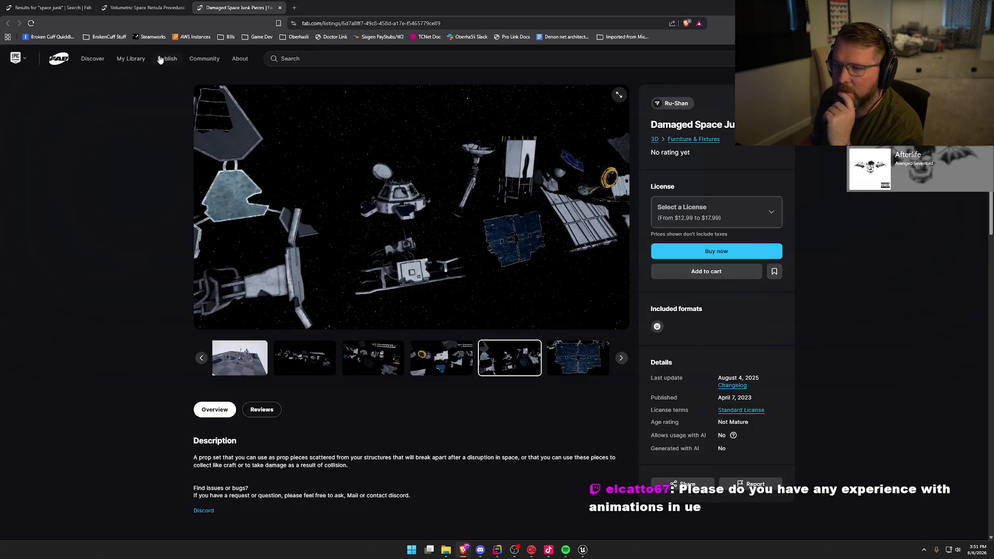
click(47, 7)
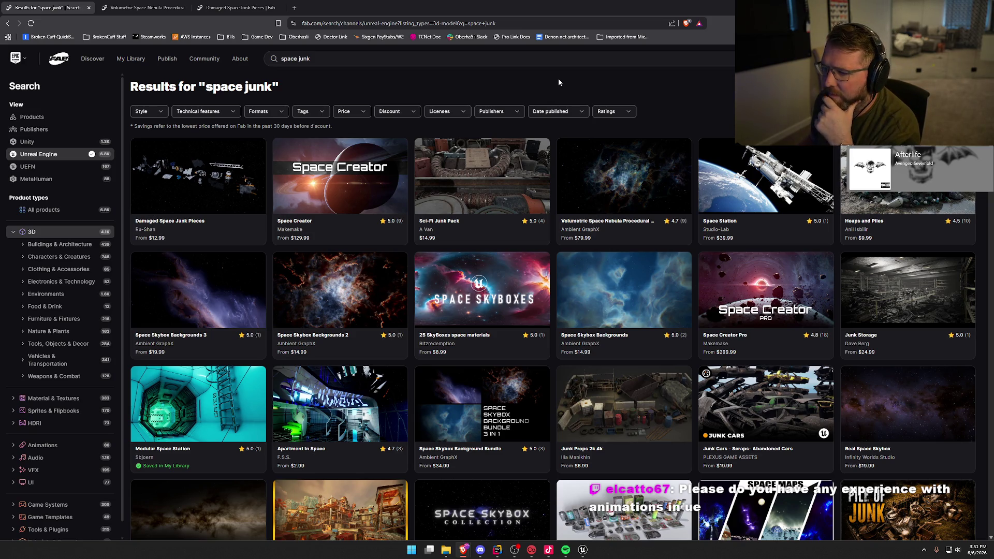
Open the Sci-Fi Junk Pack ($14.99) listing in a new tab and enlarge its images
click(482, 173)
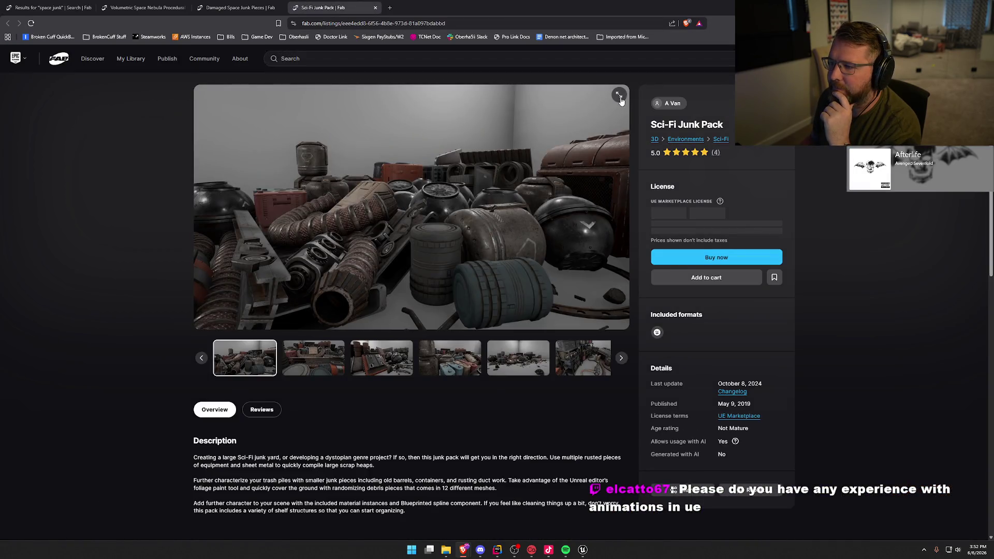
click(619, 98)
key(Right)
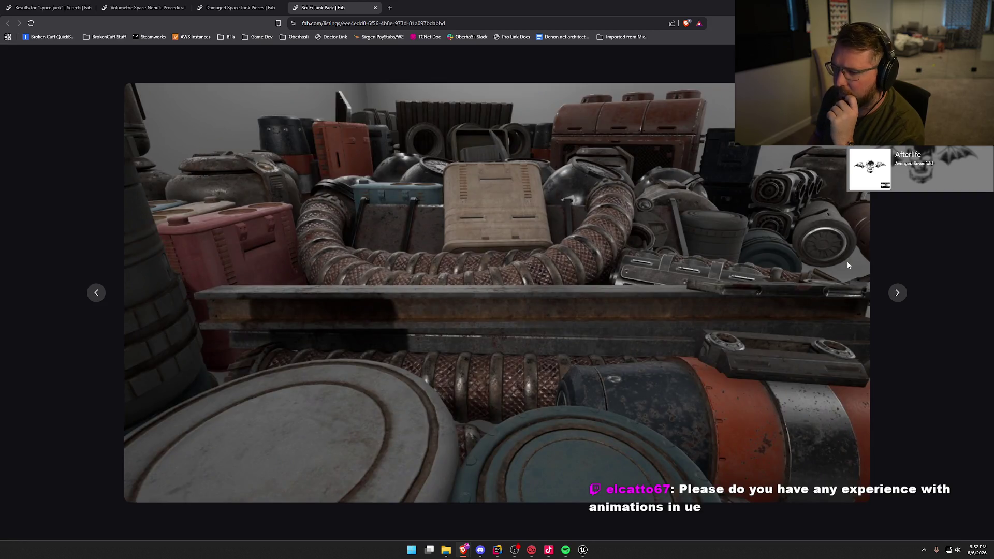
key(Right)
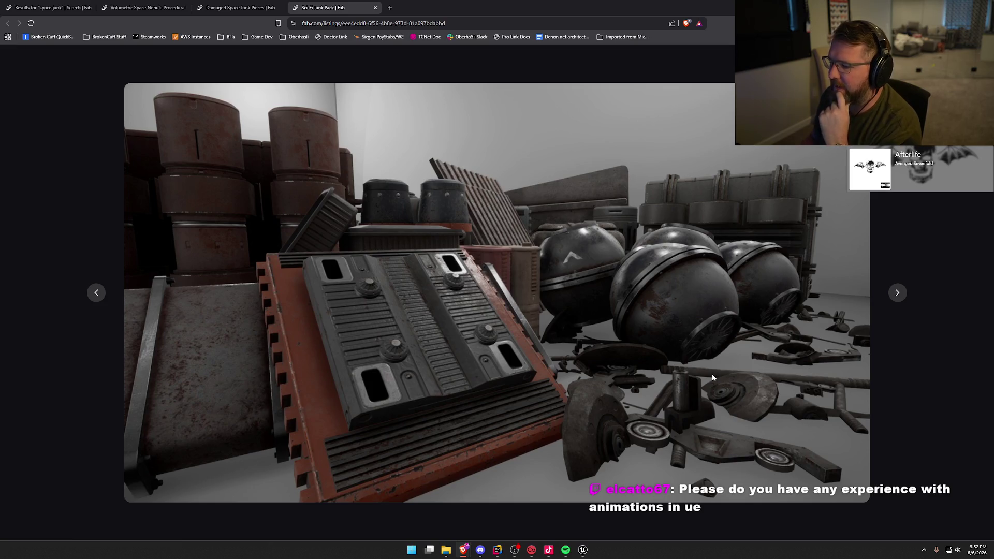
Browse the rest of the junk pack gallery, then go back to the space junk results
key(Right)
key(Right)
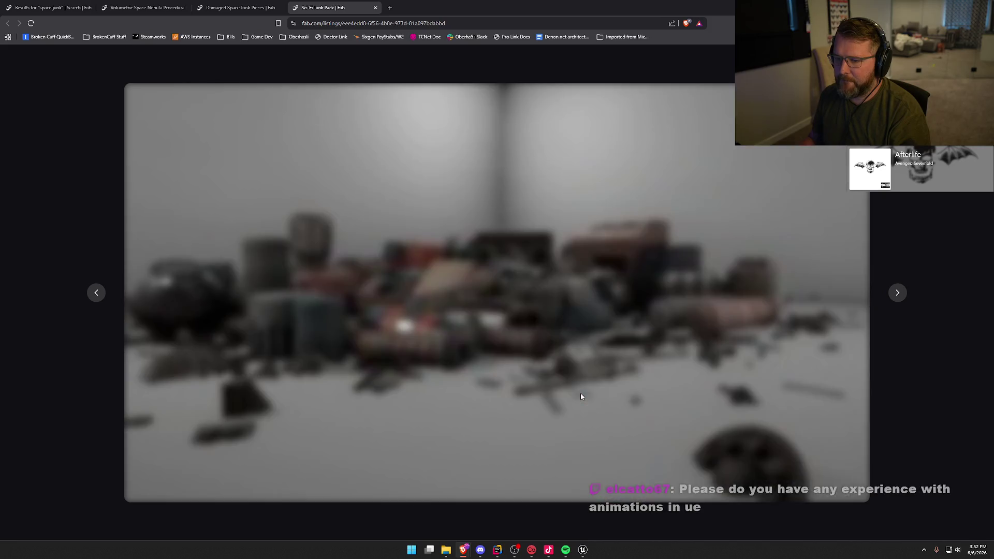
key(Right)
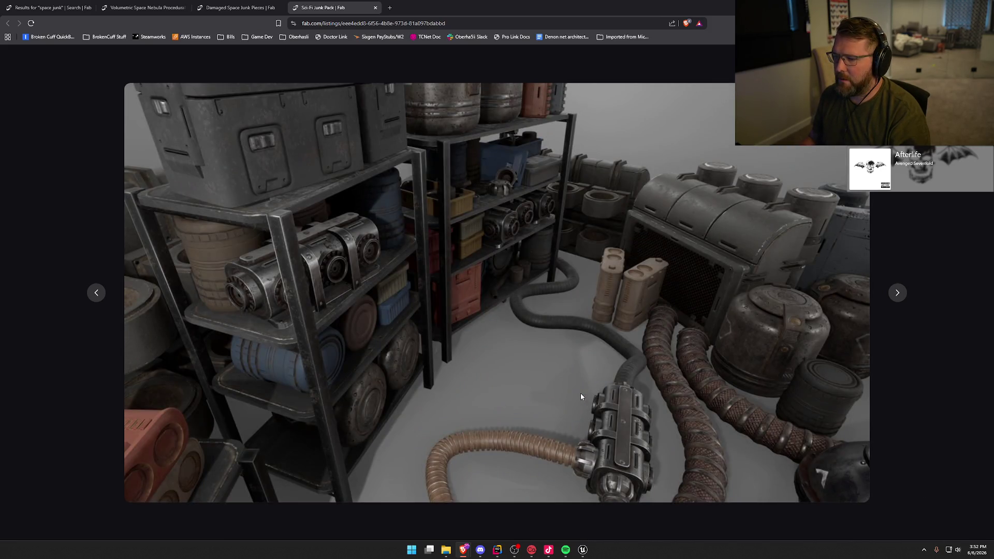
key(Right)
key(Right)
key(Right)
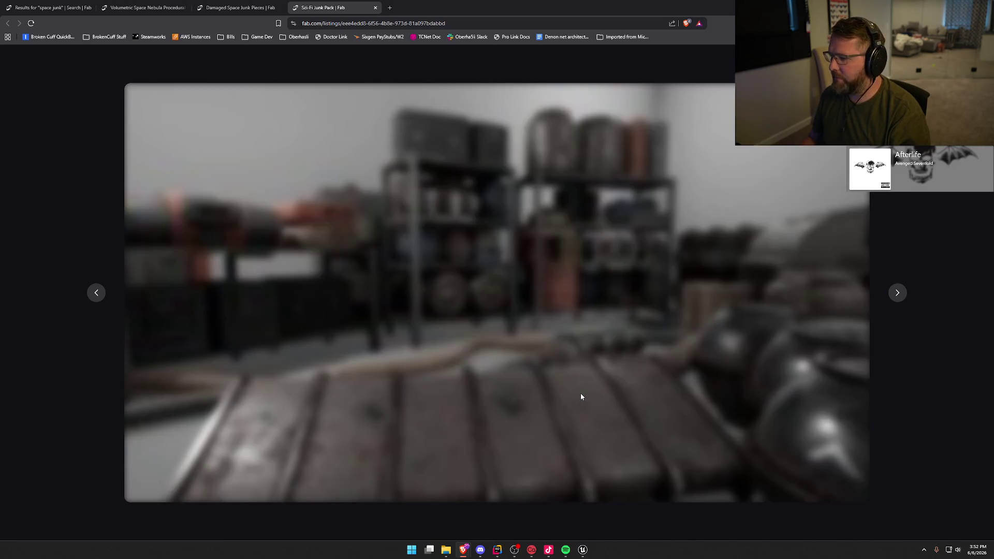
key(Right)
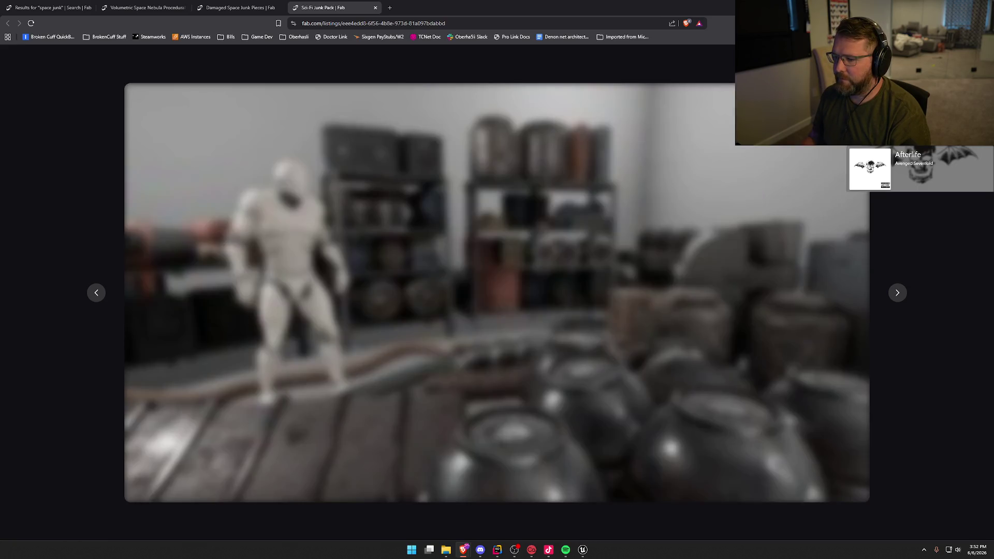
key(Escape)
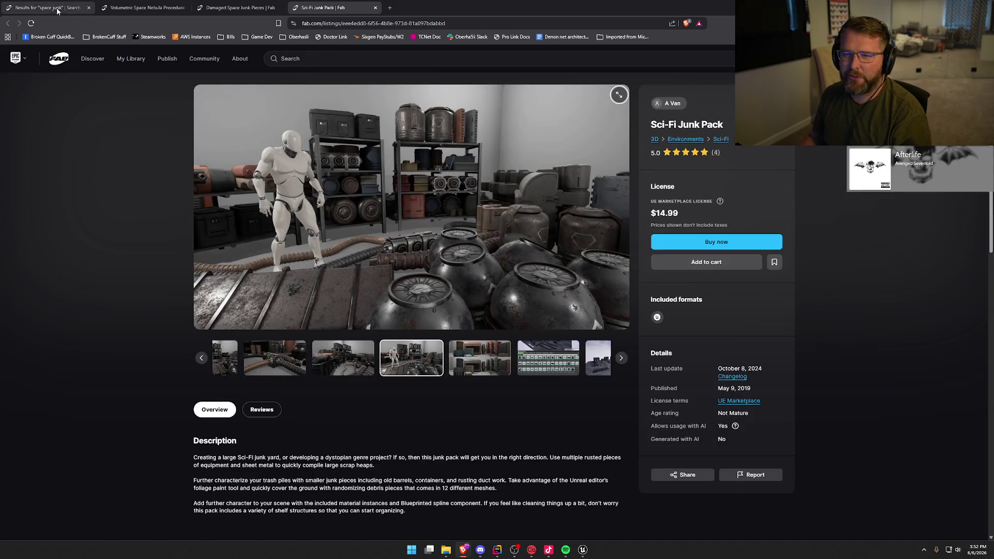
click(49, 8)
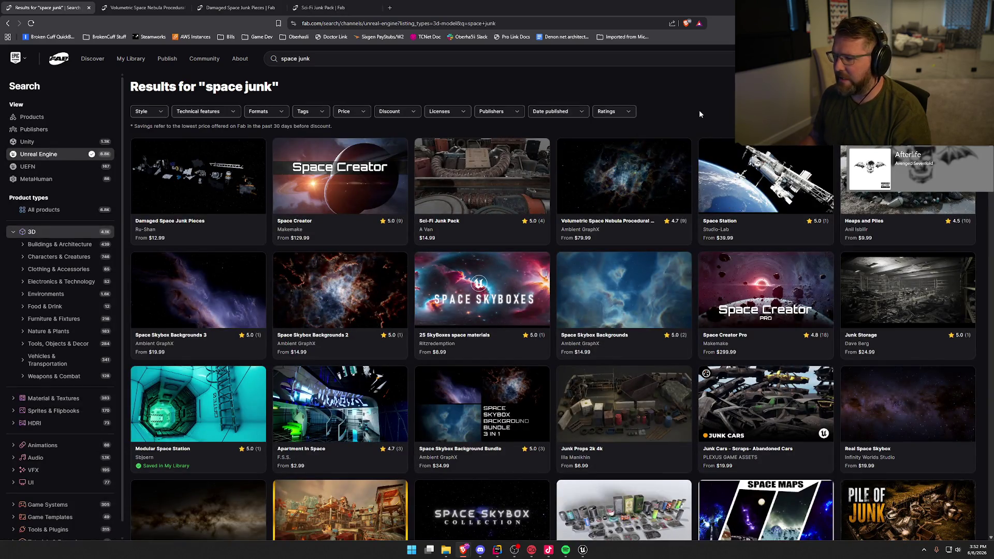
Open the 25 SkyBoxes space materials listing and preview its thumbnails, ending on the planets skybox
click(487, 306)
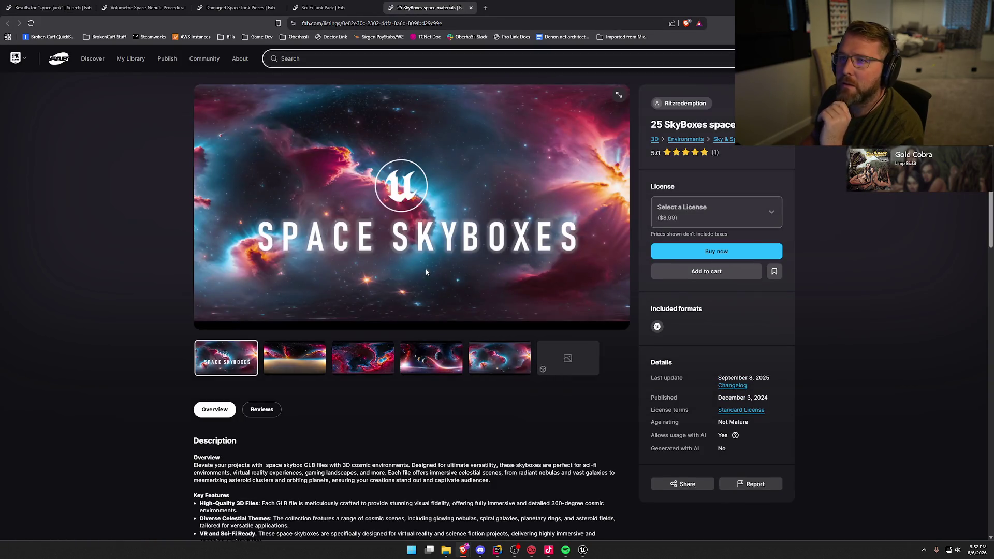
click(293, 360)
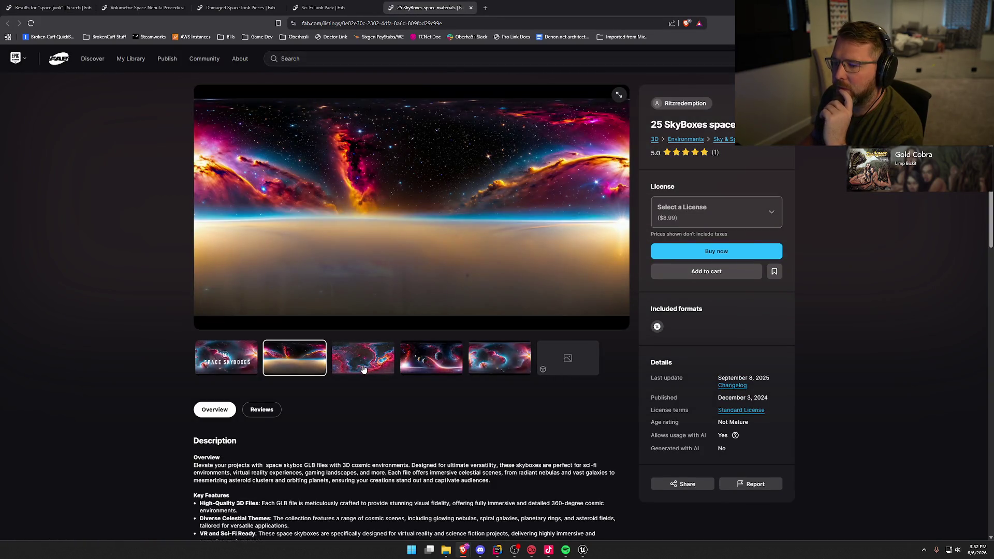
click(364, 368)
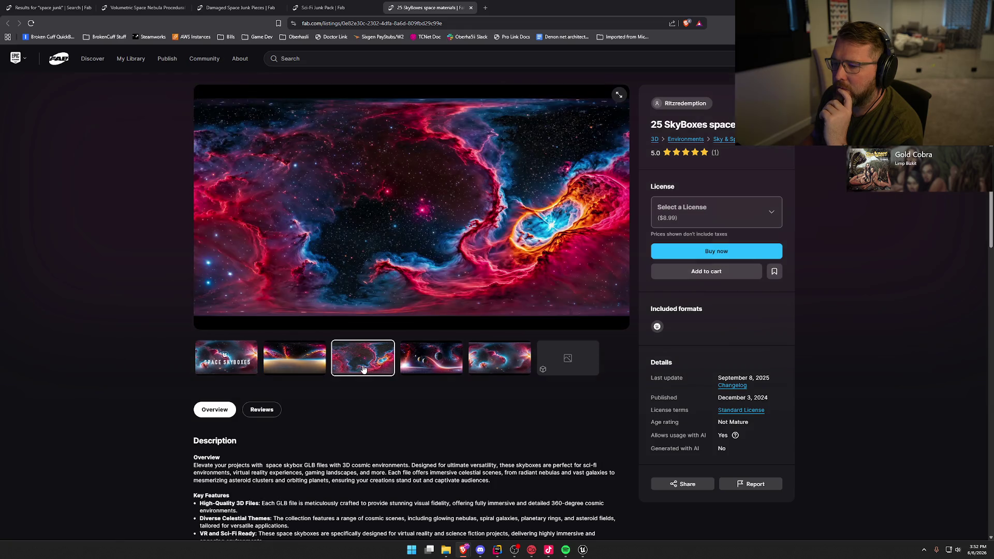
click(427, 365)
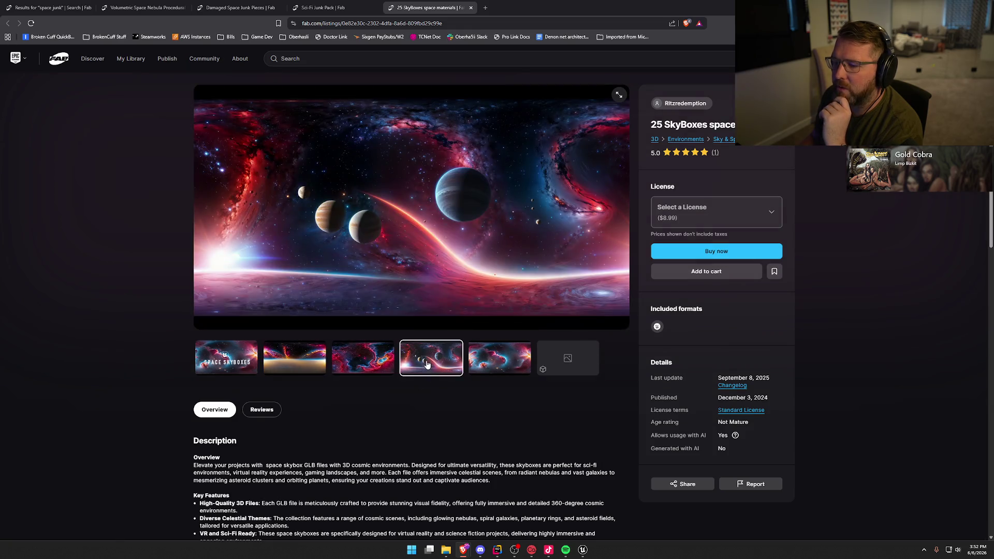
click(496, 373)
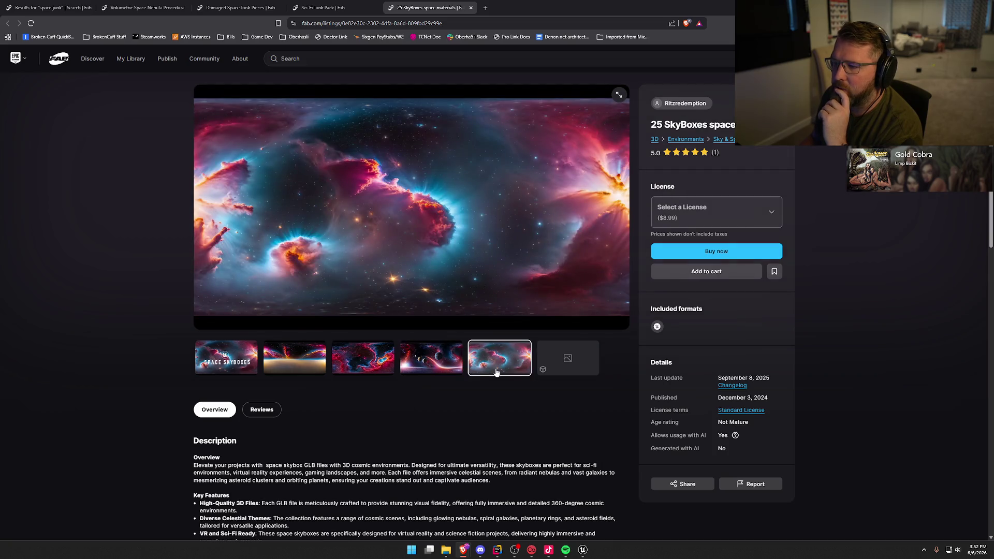
click(435, 373)
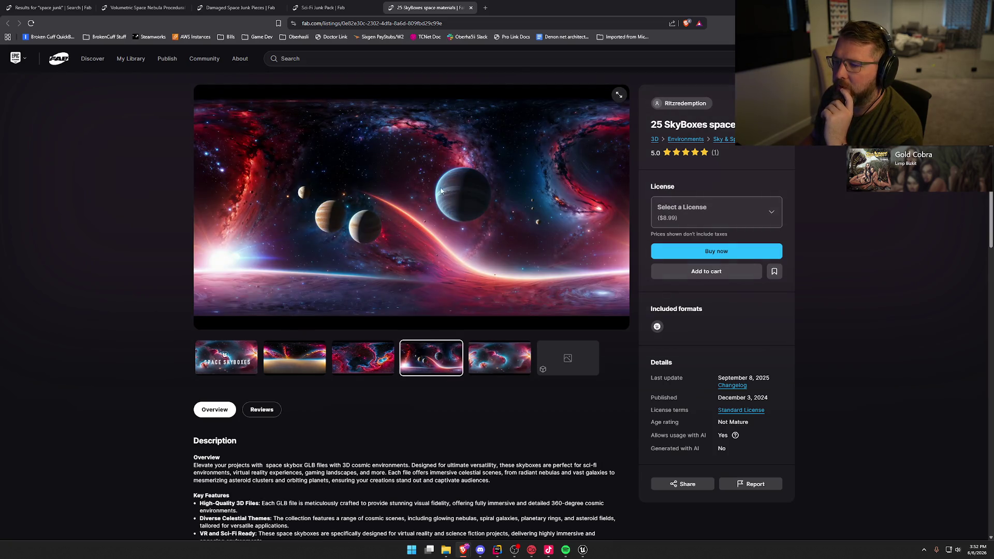
Expand the full product description, then return to the space junk results
scroll(433, 468, down, 3)
scroll(433, 466, down, 2)
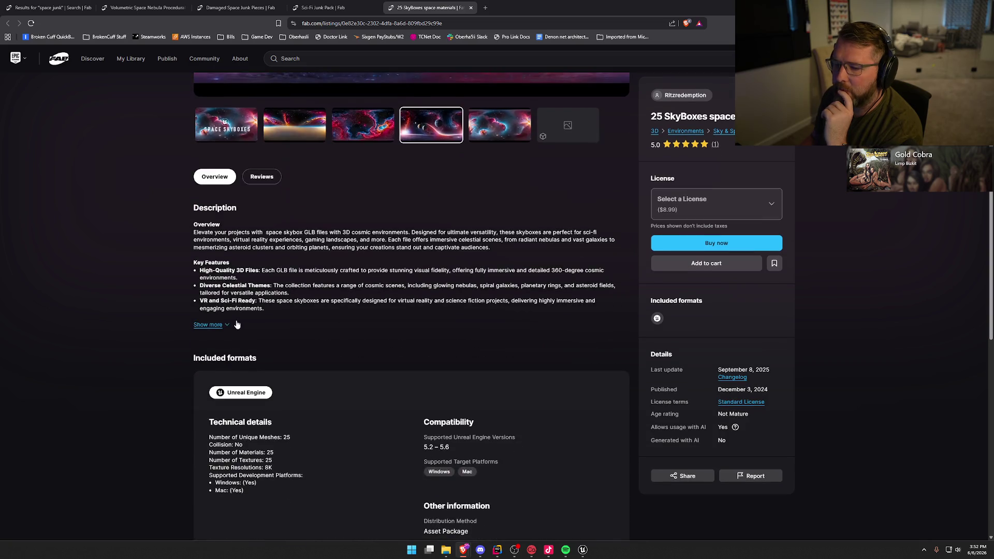
click(210, 324)
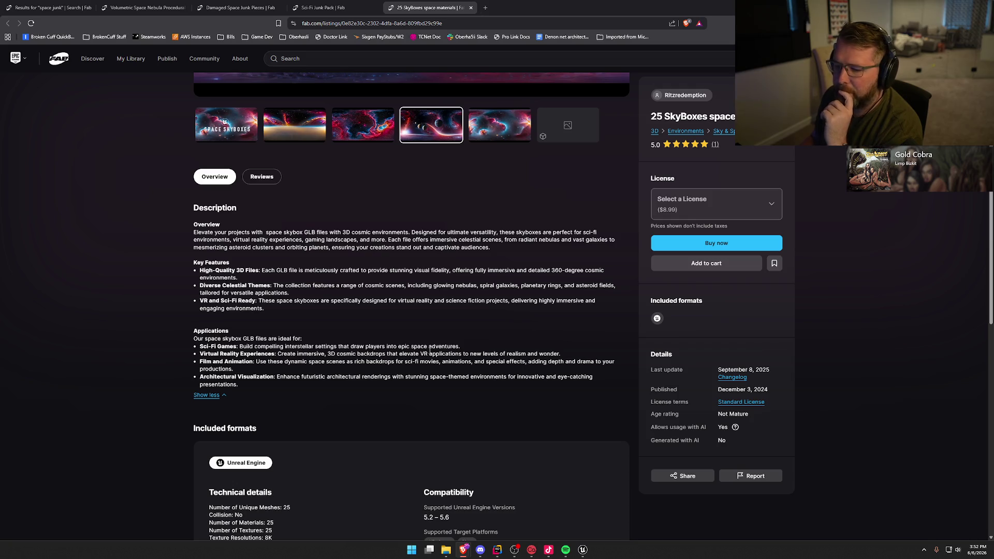
scroll(430, 352, up, 5)
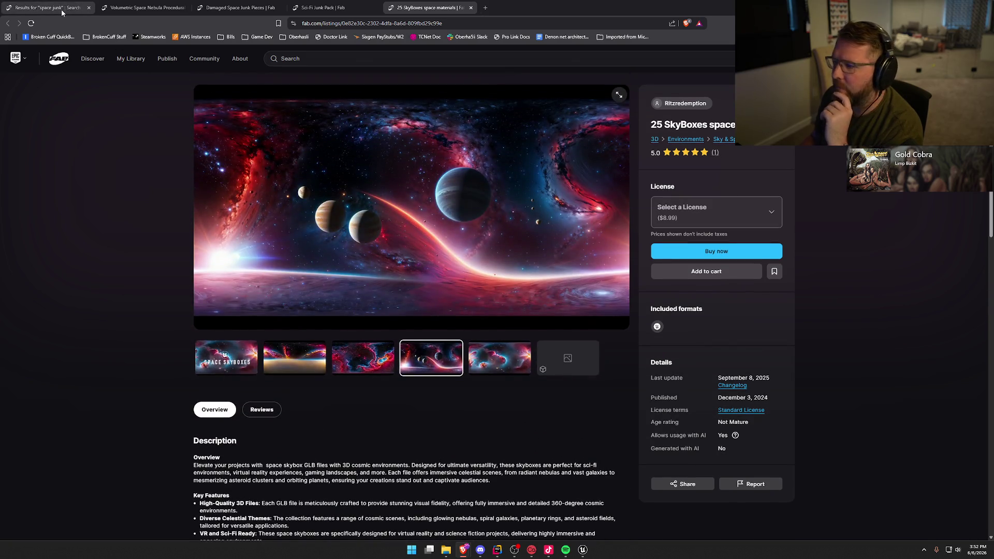
click(62, 12)
scroll(562, 310, down, 1)
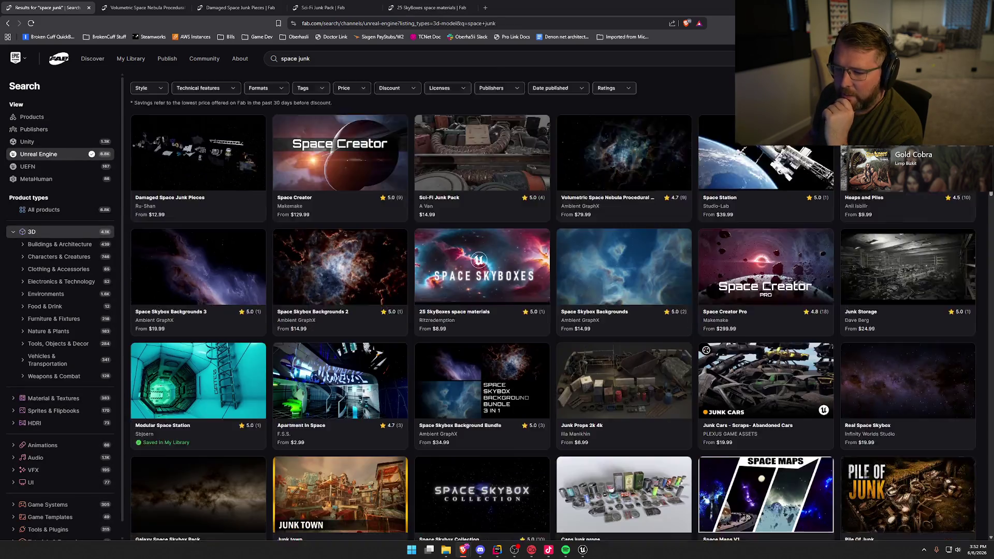
scroll(563, 311, down, 2)
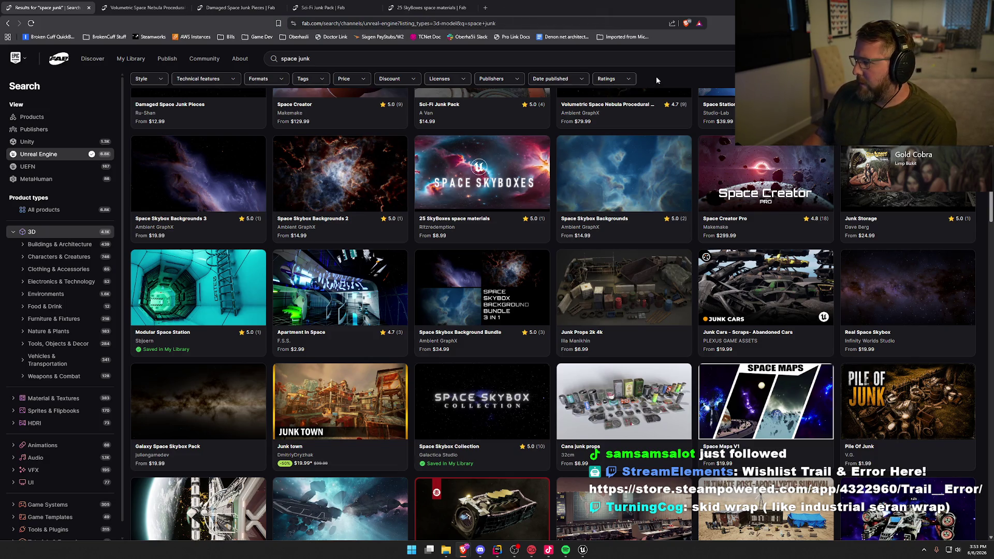
scroll(656, 80, down, 2)
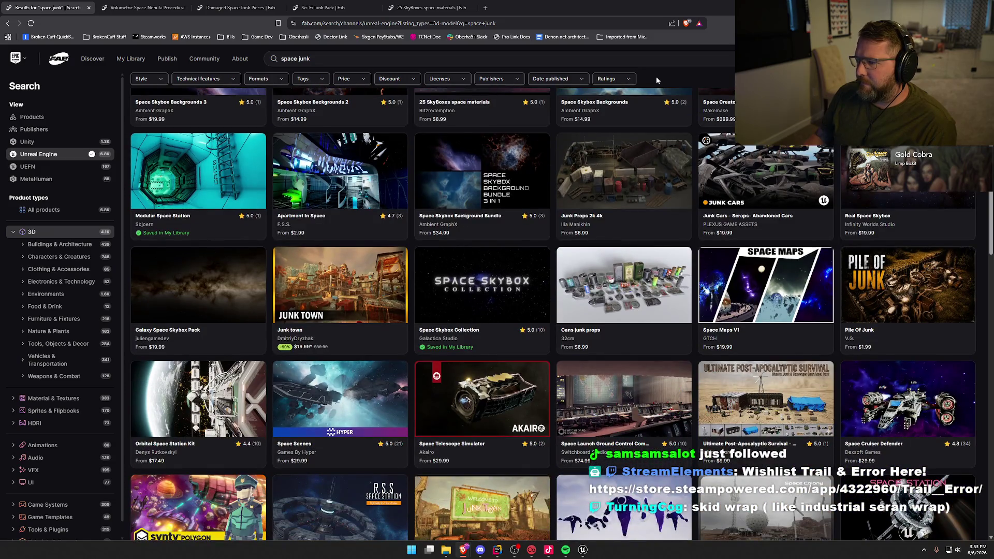
scroll(656, 80, down, 3)
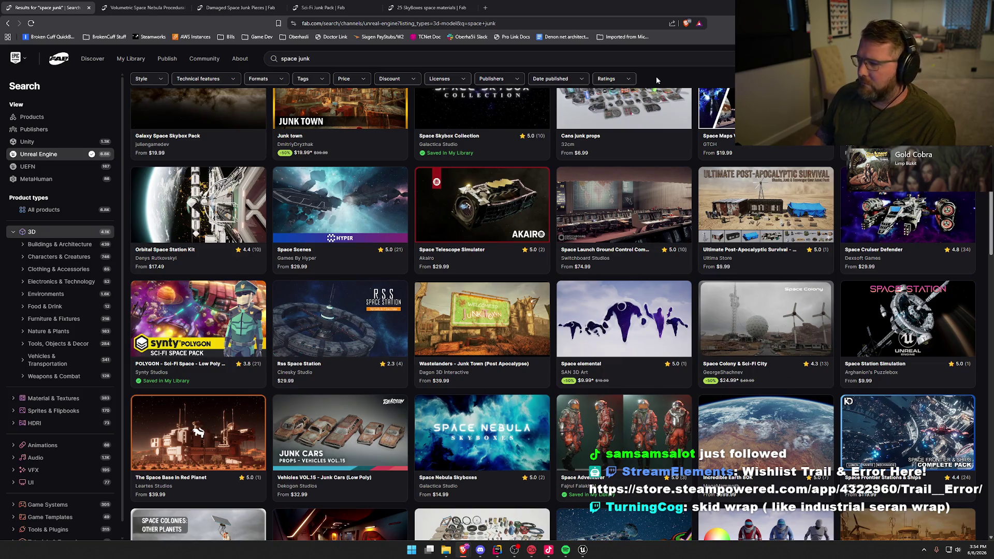
scroll(657, 78, down, 1)
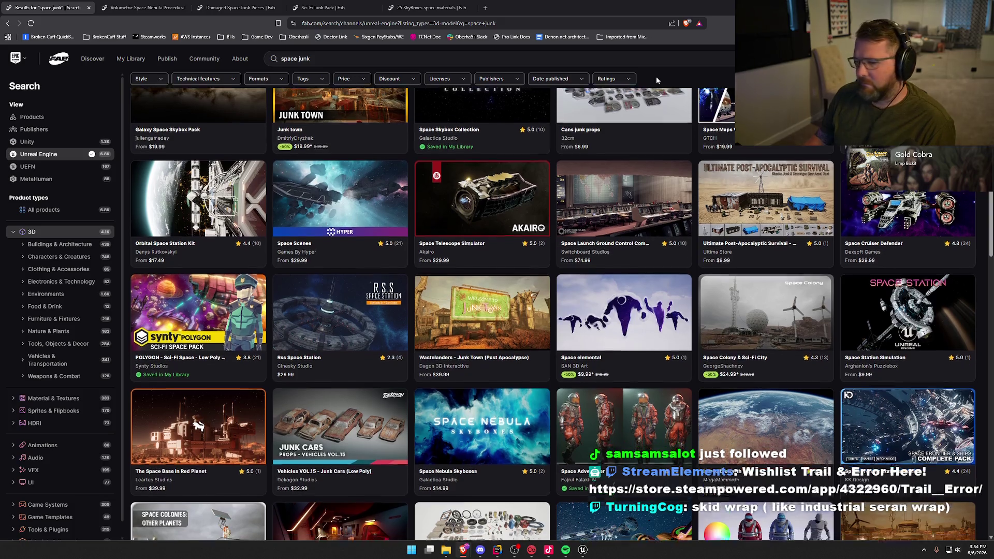
scroll(656, 76, down, 3)
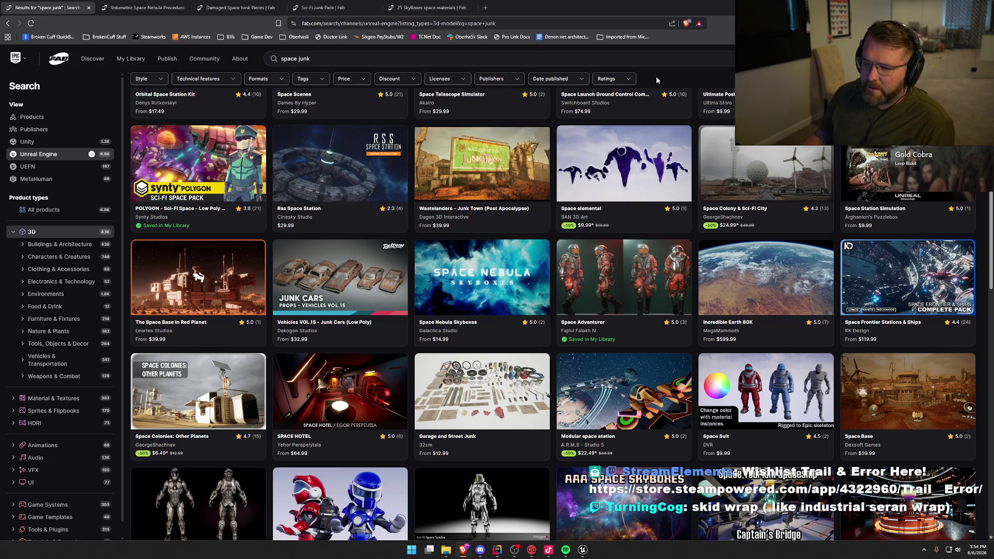
scroll(656, 79, down, 3)
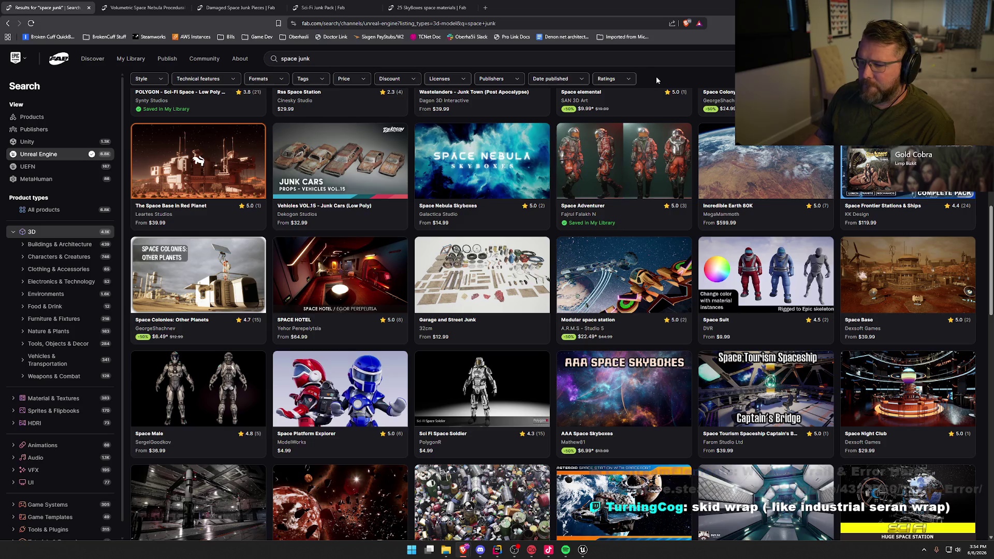
scroll(656, 76, down, 1)
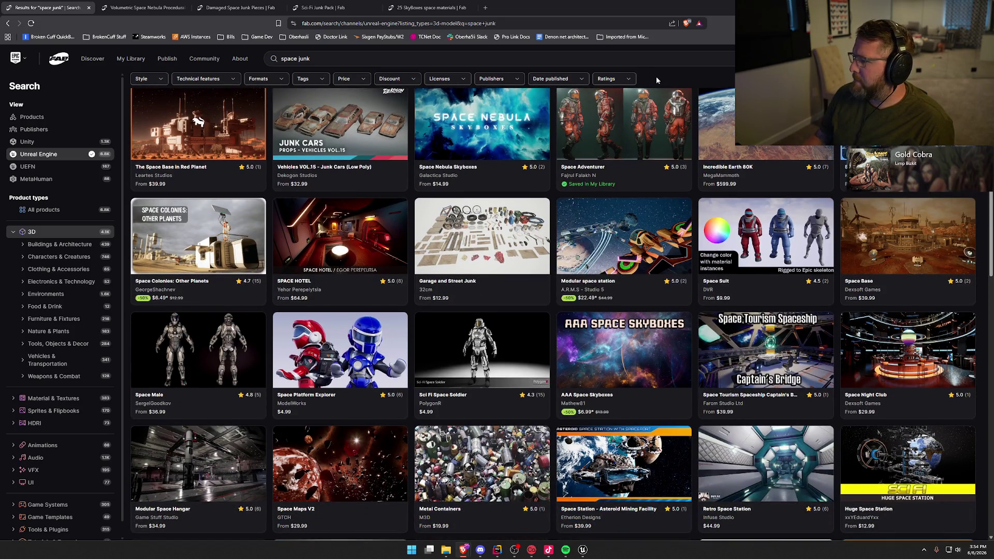
scroll(657, 79, down, 6)
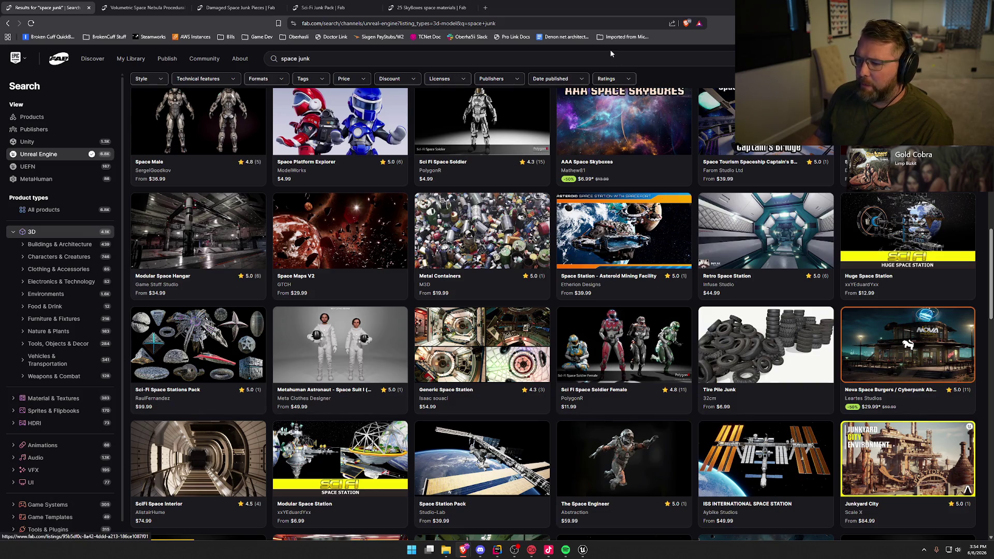
scroll(673, 75, down, 2)
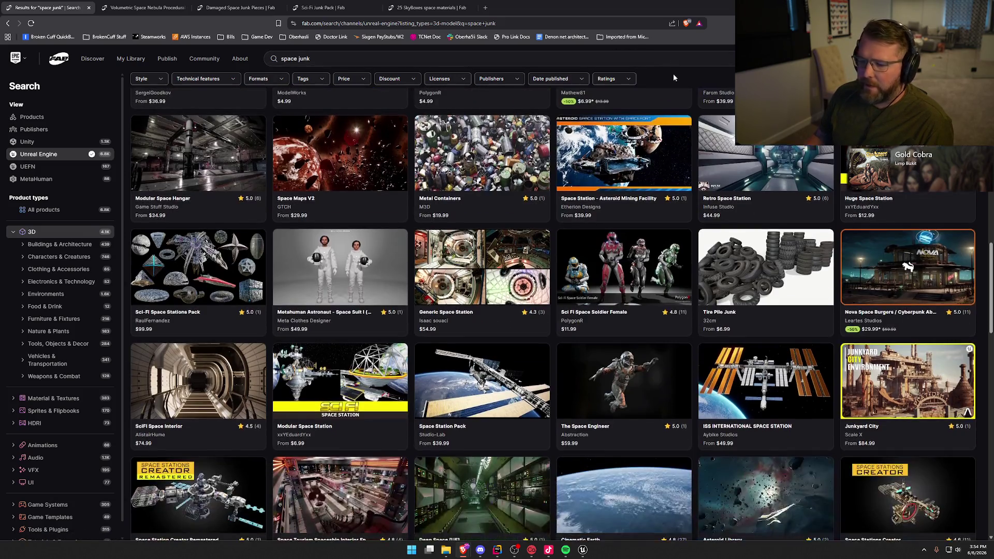
scroll(674, 78, down, 2)
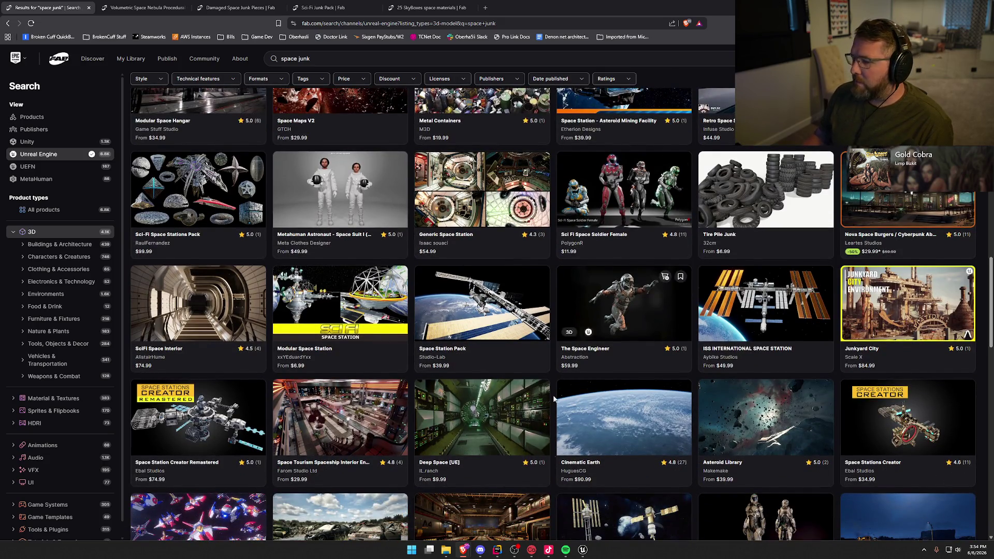
click(583, 550)
right_click(477, 334)
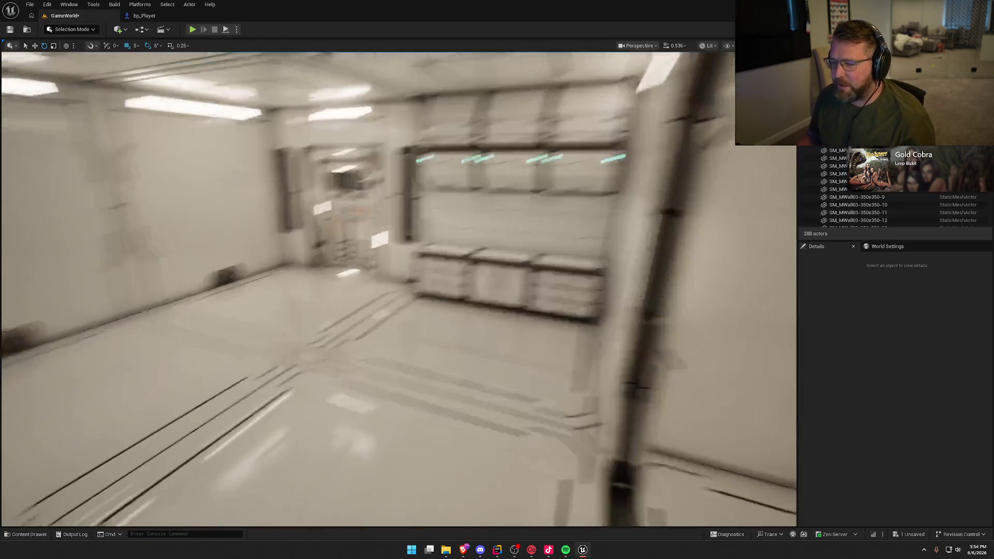
key(w)
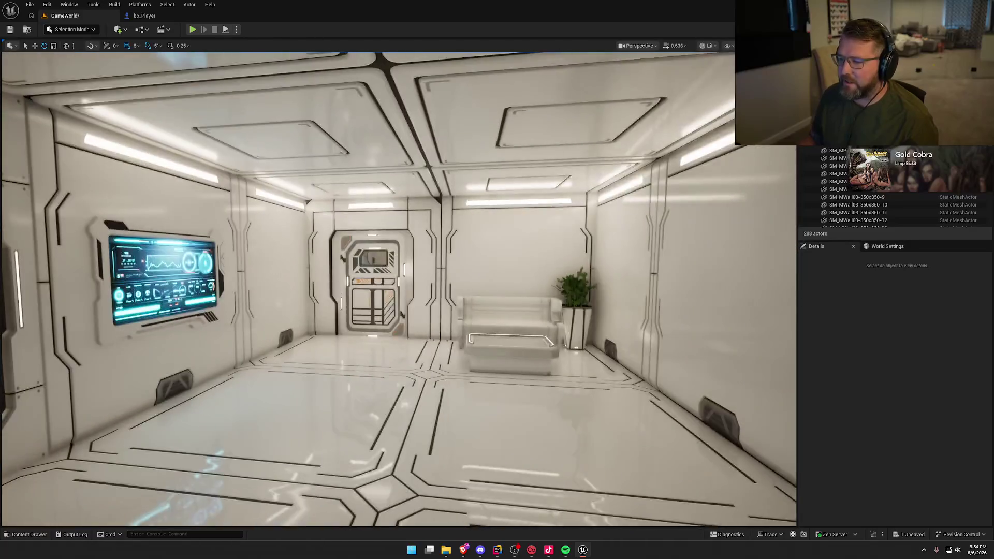
right_click(475, 327)
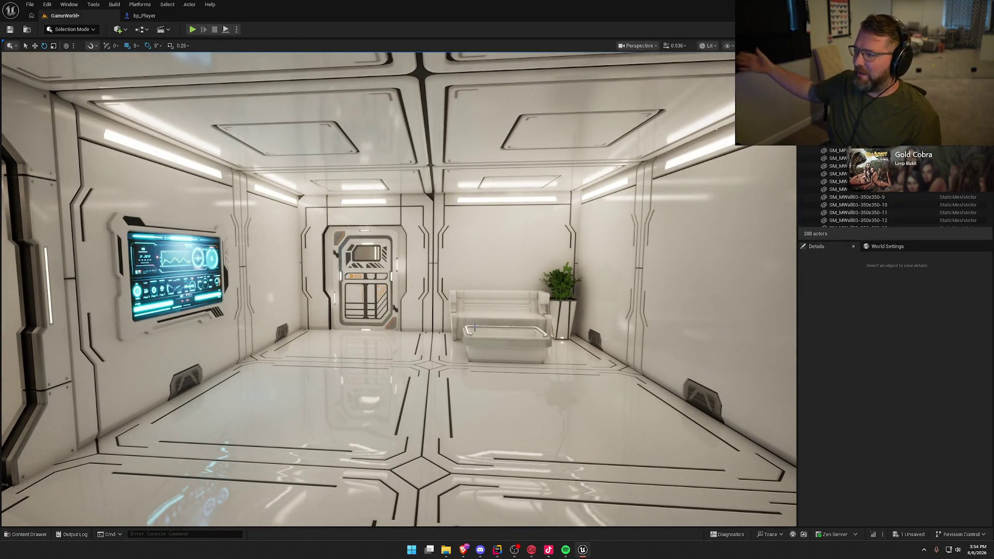
key(ctrl+space)
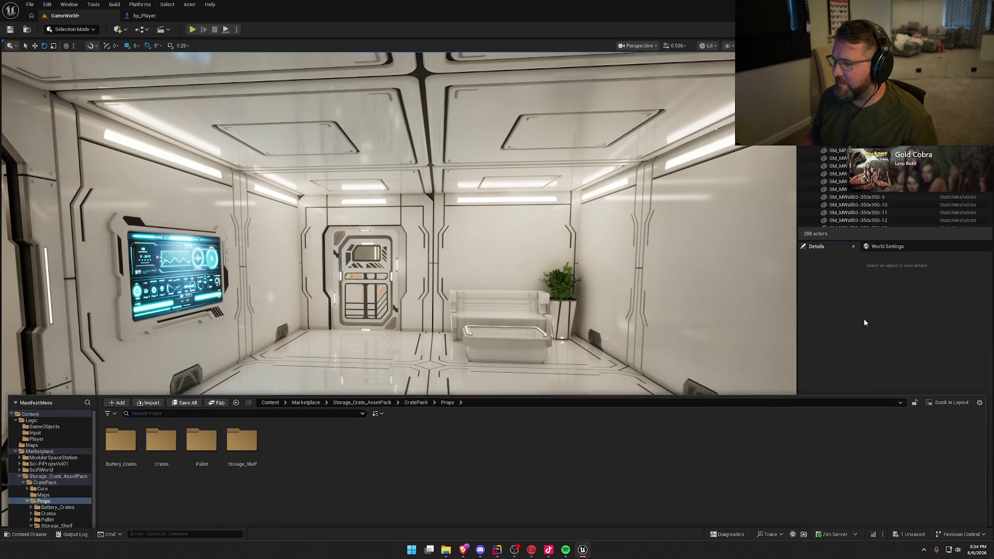
key(ctrl+space)
click(463, 551)
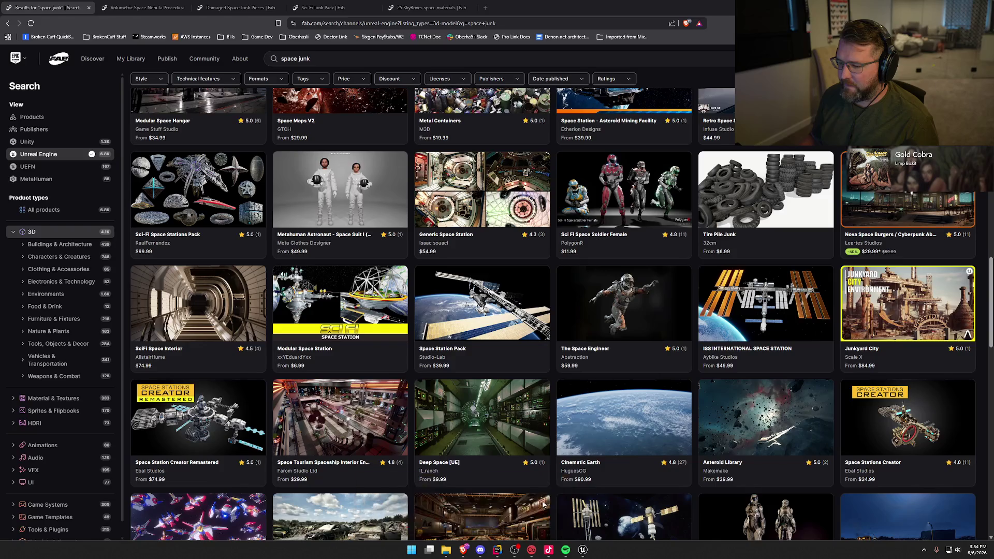
scroll(562, 314, down, 1)
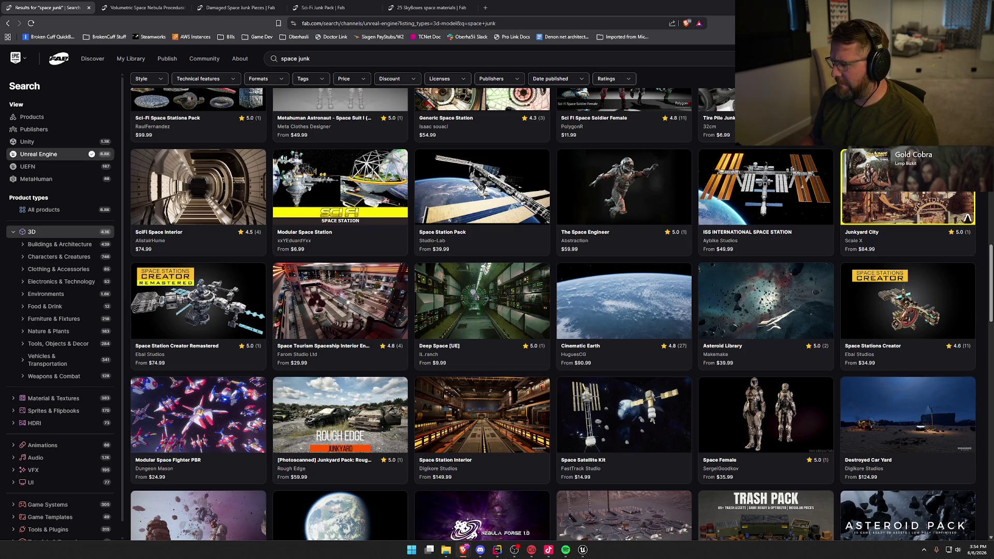
scroll(562, 314, down, 4)
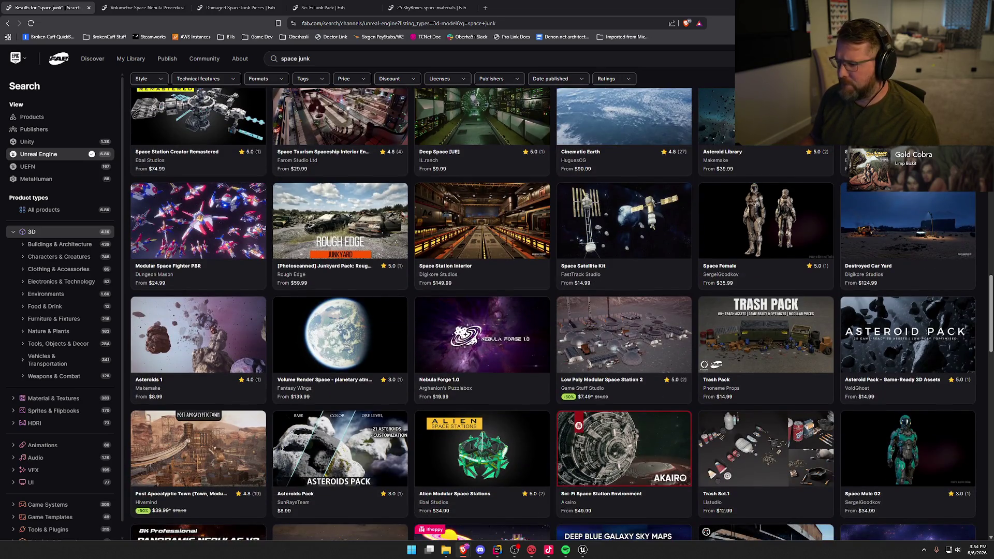
middle_click(570, 136)
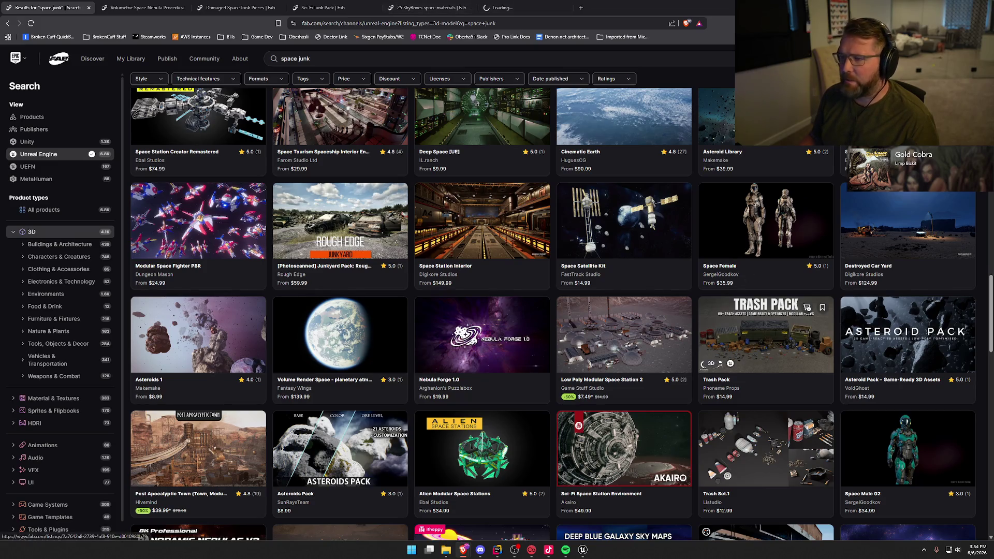
click(524, 15)
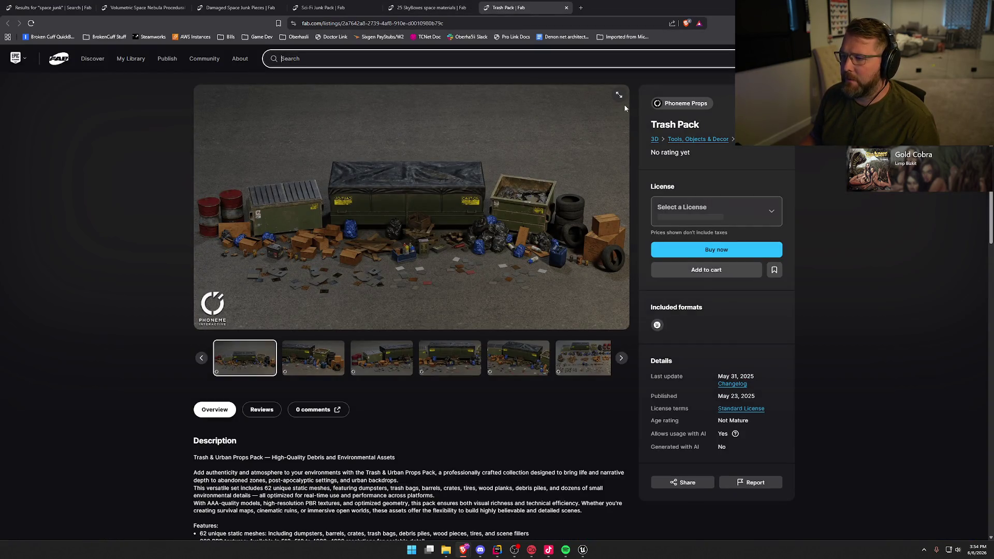
click(625, 108)
key(Right)
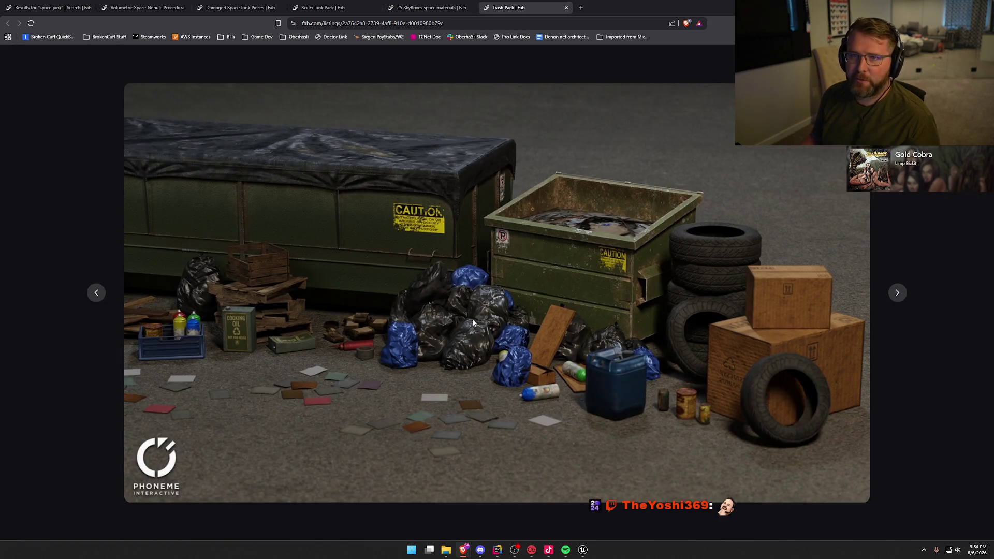
key(Right)
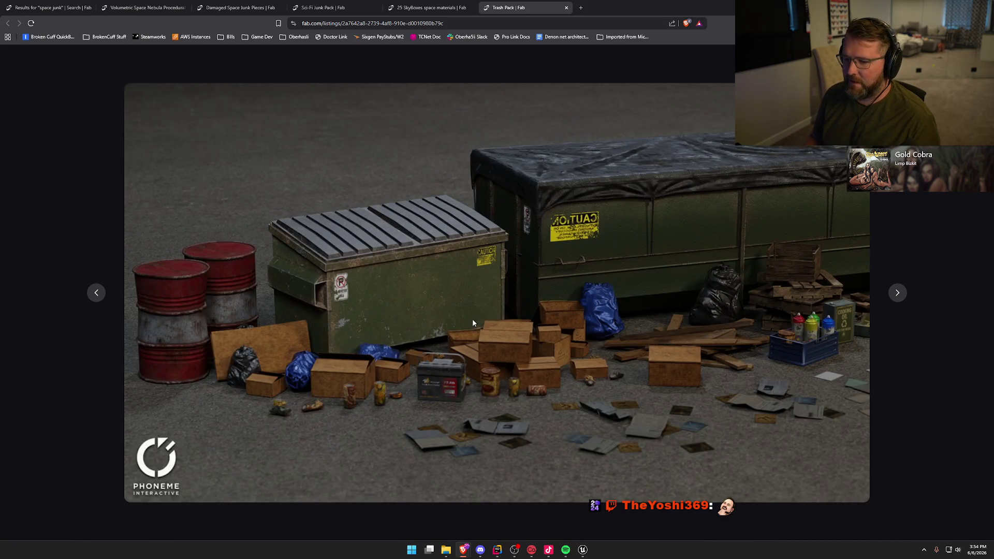
key(Right)
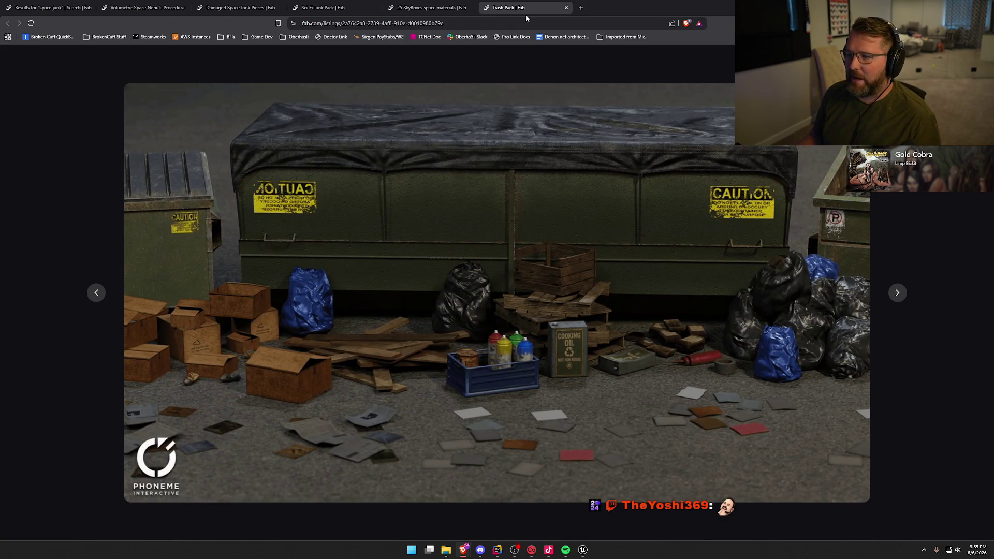
key(ctrl+w)
click(49, 7)
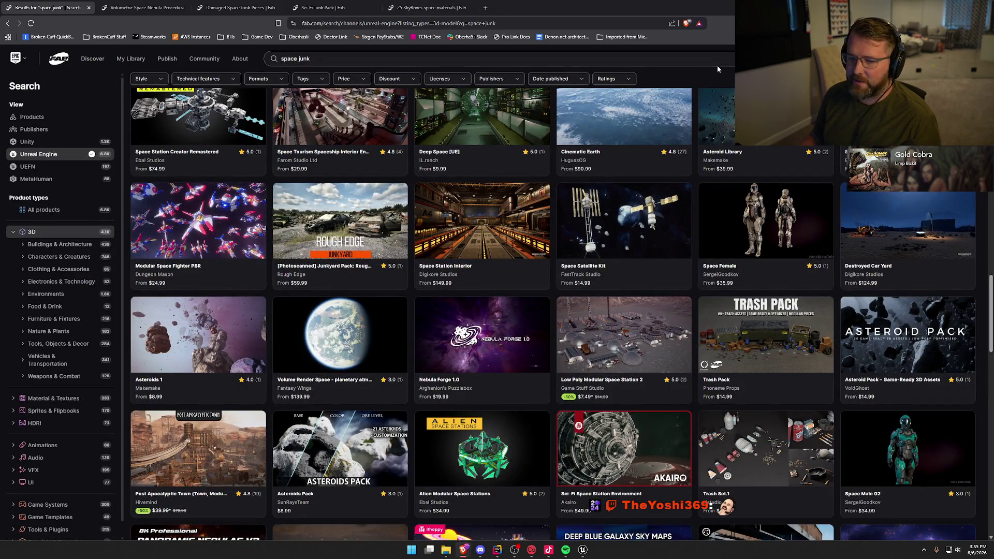
Open the Trash Set.1 listing ($12.99–$16.99) in a new tab and switch to it
scroll(716, 65, down, 2)
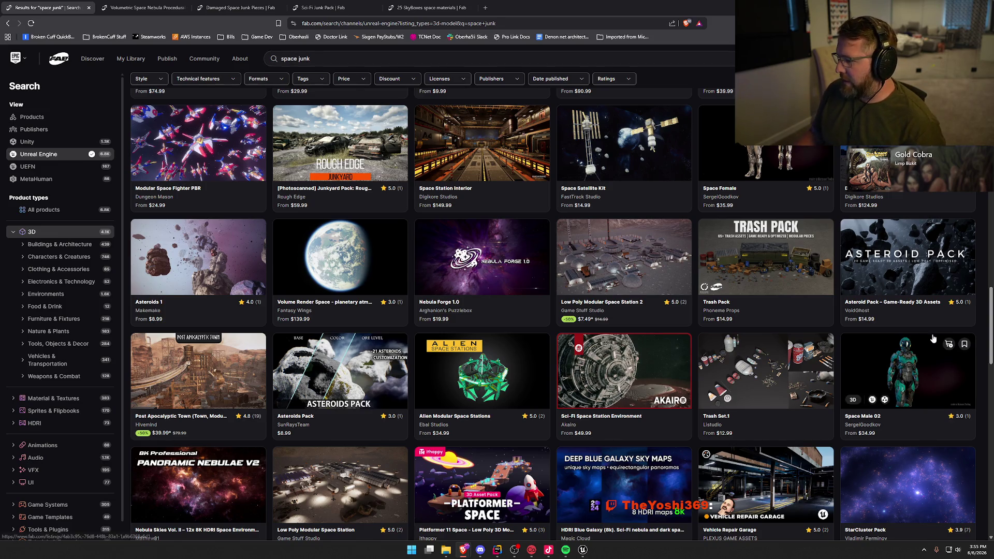
middle_click(766, 370)
click(509, 13)
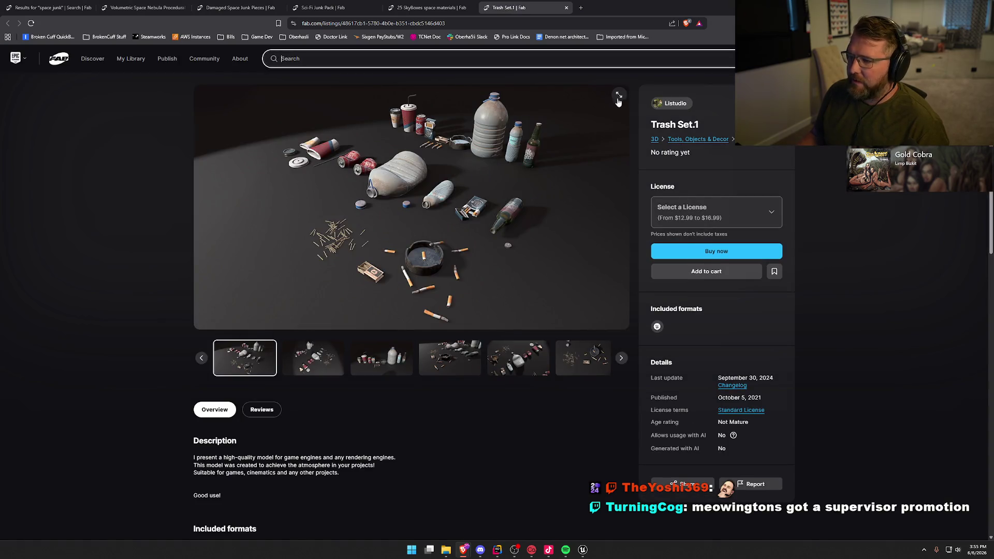
Browse the enlarged Trash Set.1 preview images, then return to the space junk results
click(621, 99)
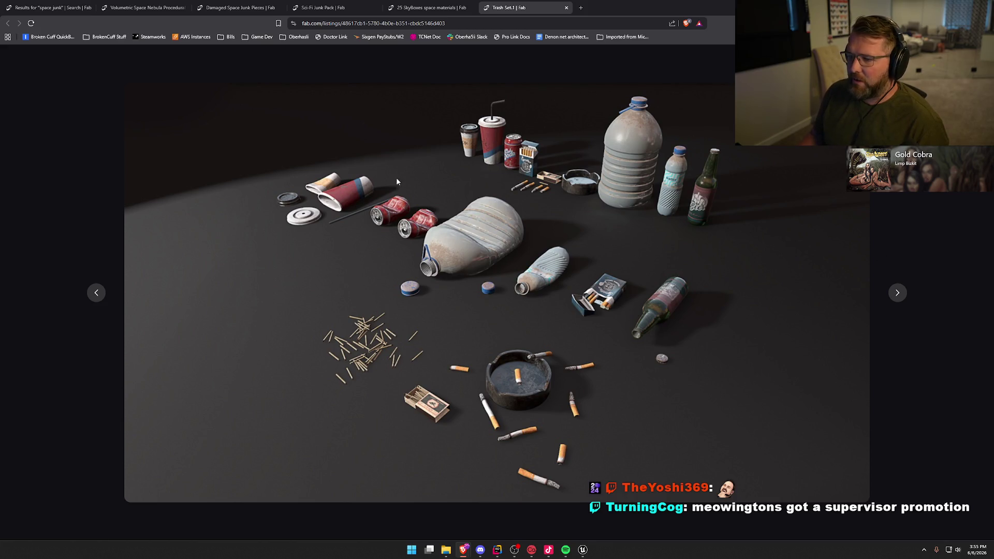
key(Right)
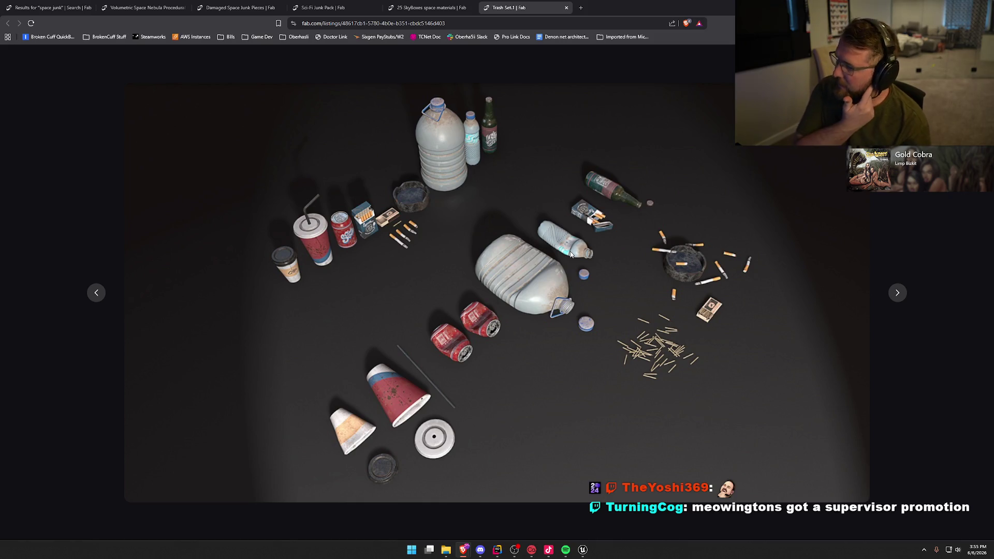
key(Right)
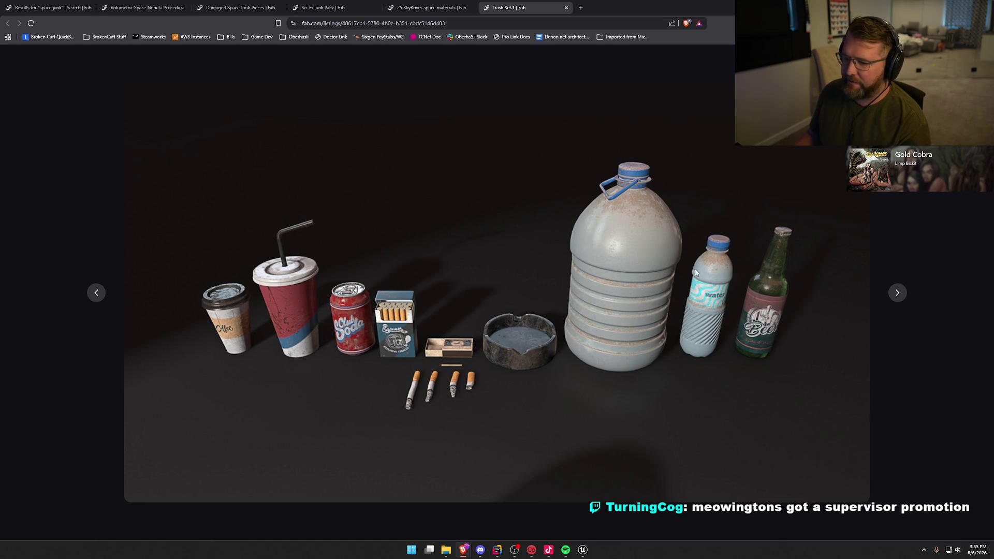
key(Right)
key(Right)
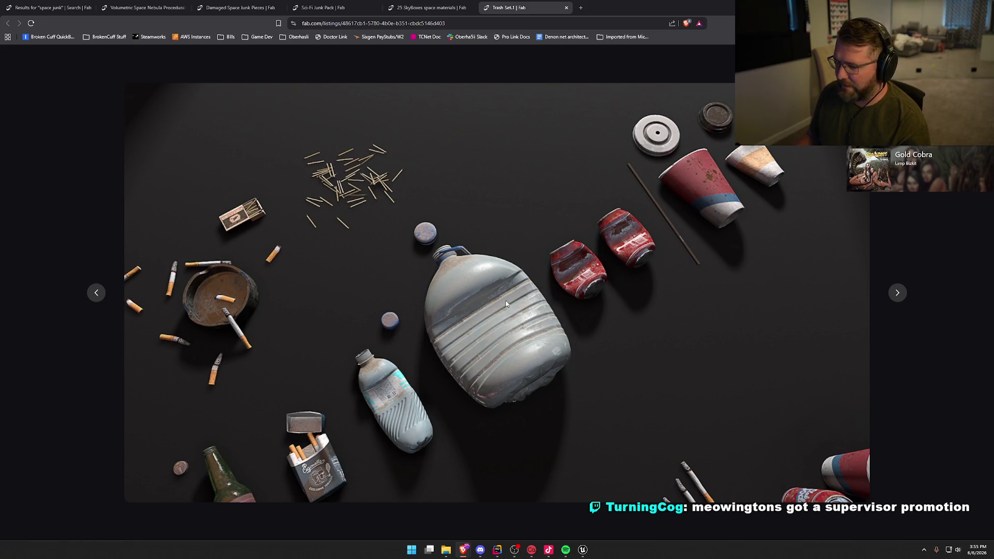
key(Left)
key(Left)
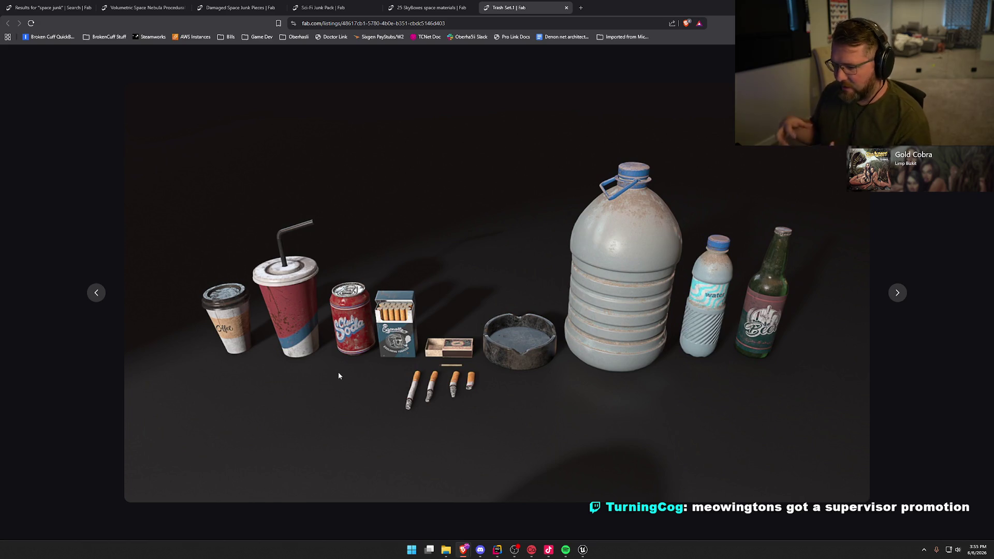
click(37, 8)
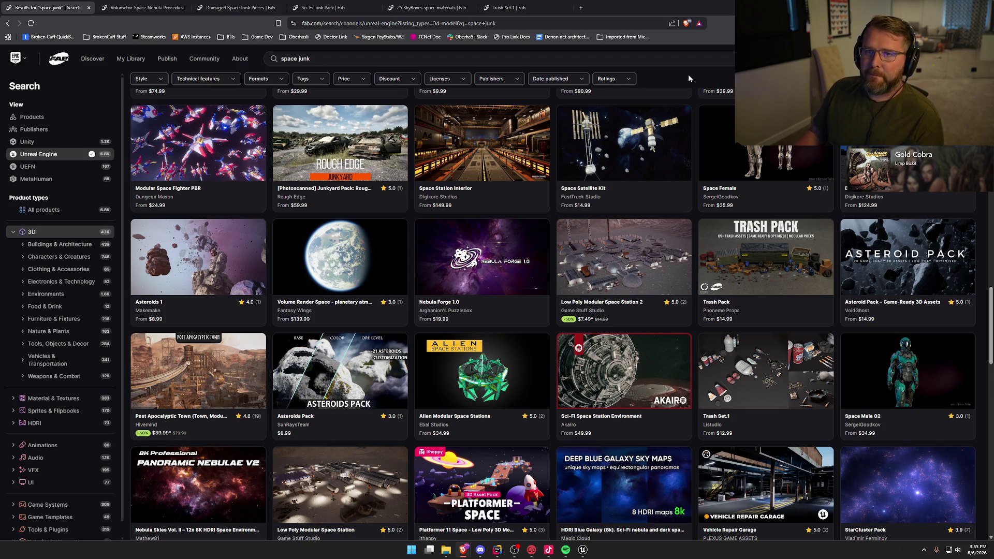
Scroll down the results and open the City Trash and Waste Set (Legacy Version) listing, $29.99–$39.99
scroll(689, 78, down, 1)
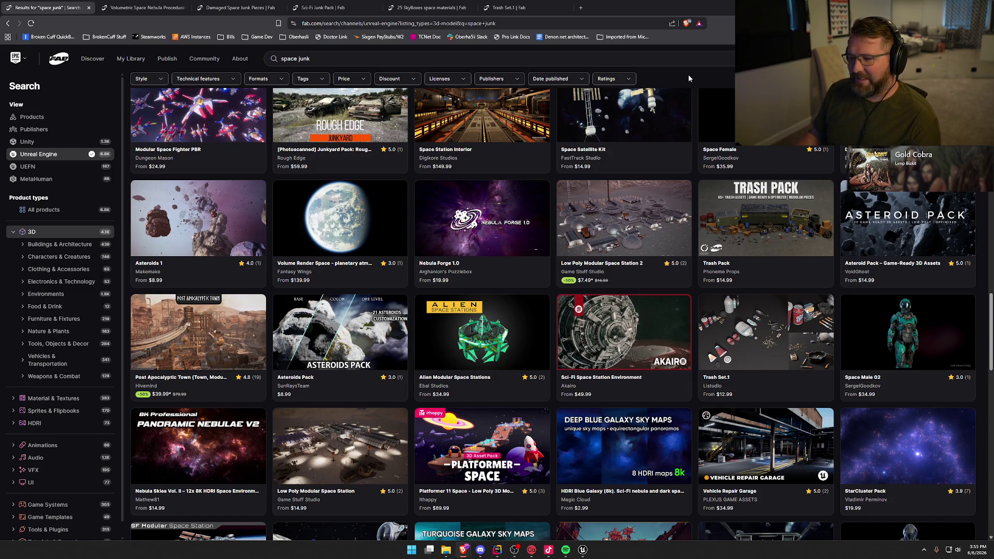
scroll(689, 78, down, 3)
scroll(688, 77, down, 3)
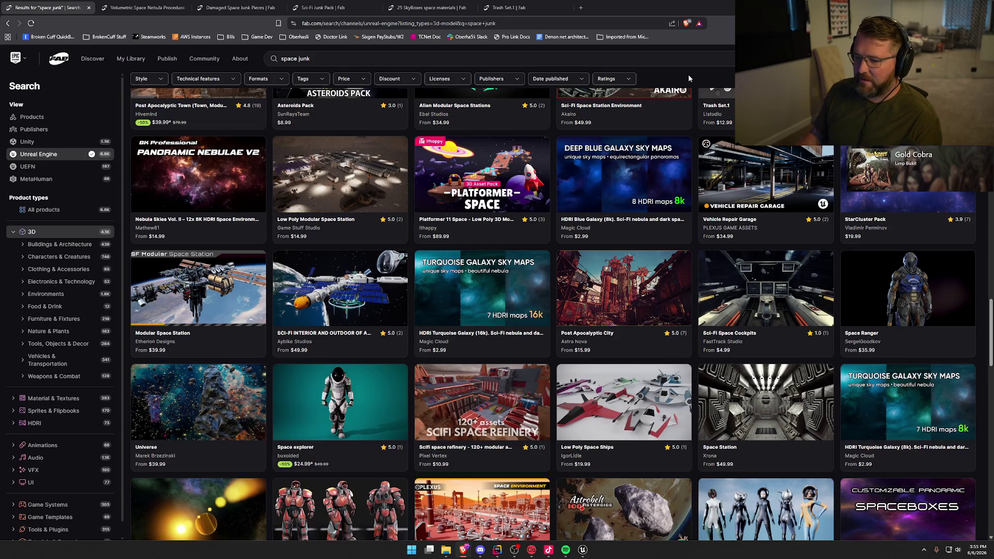
scroll(689, 77, down, 3)
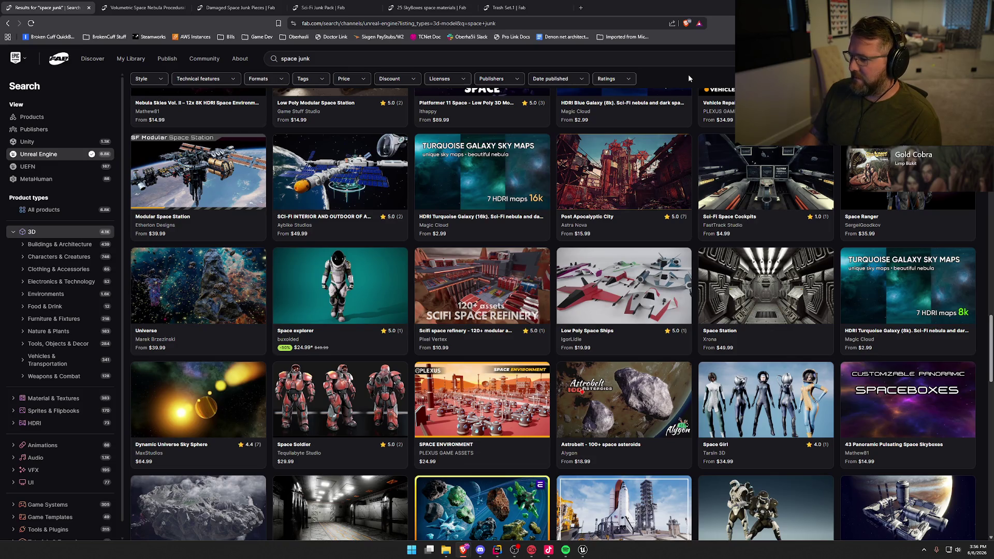
scroll(688, 77, down, 3)
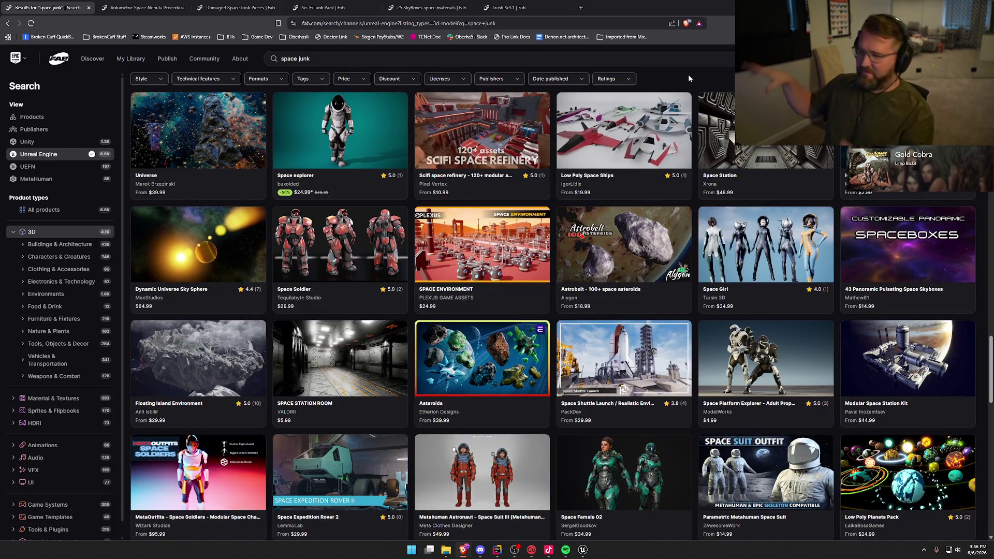
scroll(689, 77, down, 1)
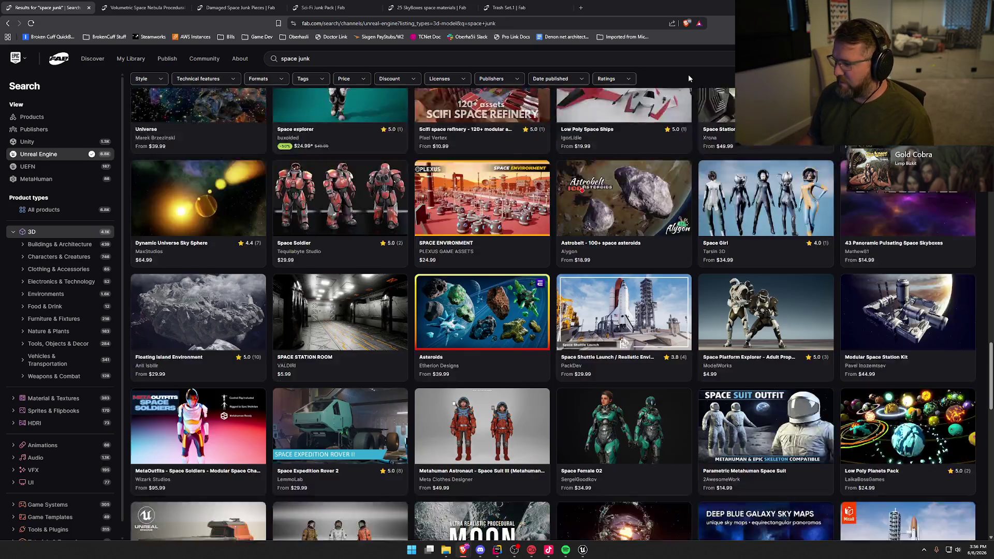
scroll(688, 78, down, 4)
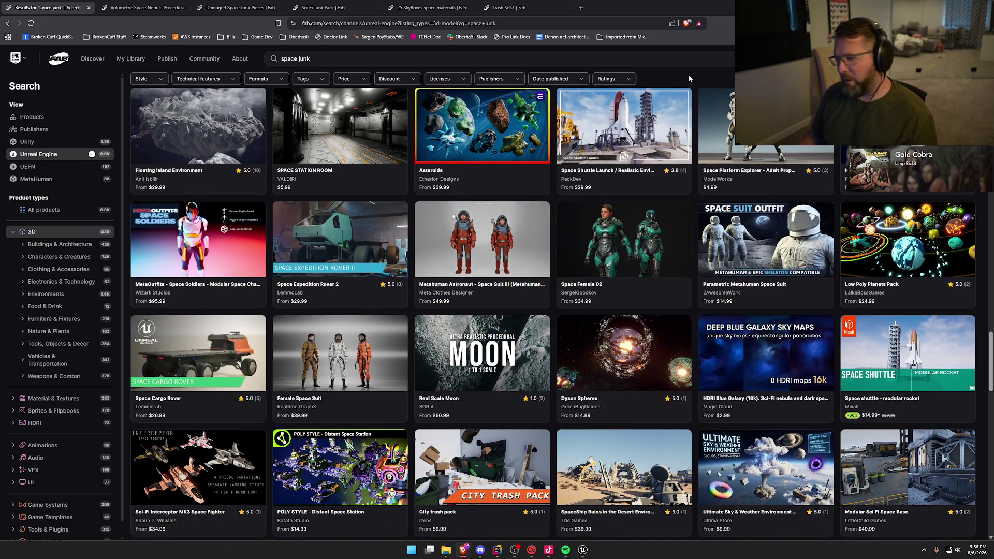
scroll(688, 78, down, 4)
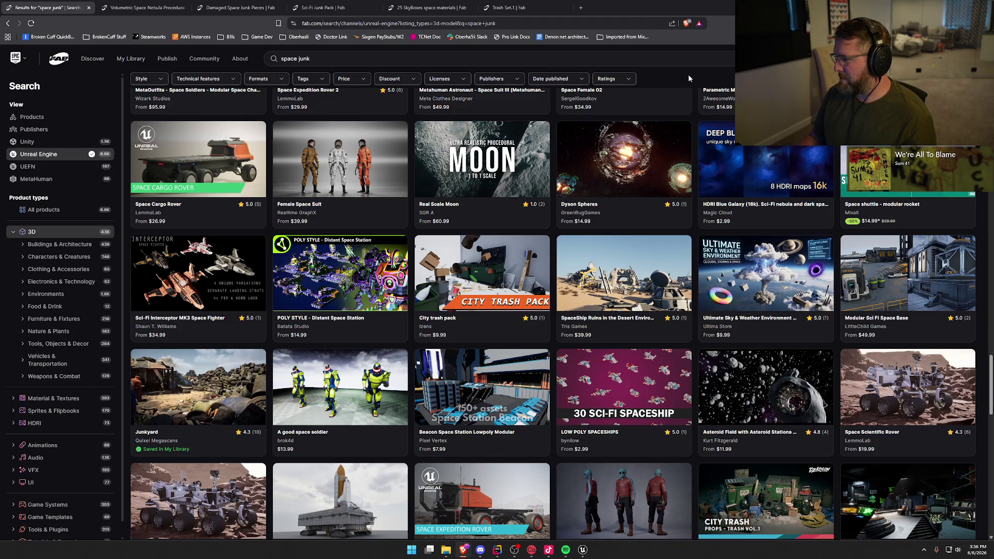
scroll(688, 78, down, 2)
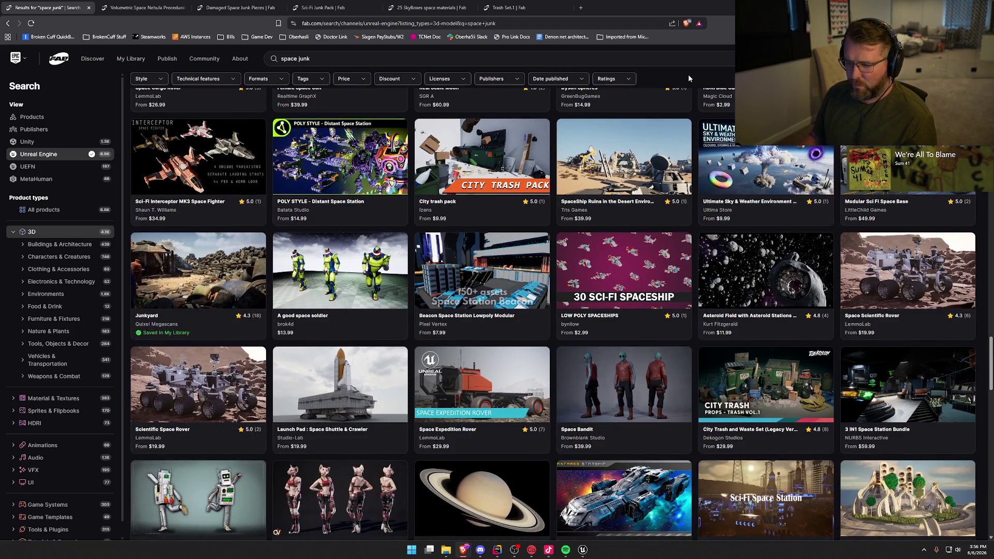
scroll(688, 74, down, 2)
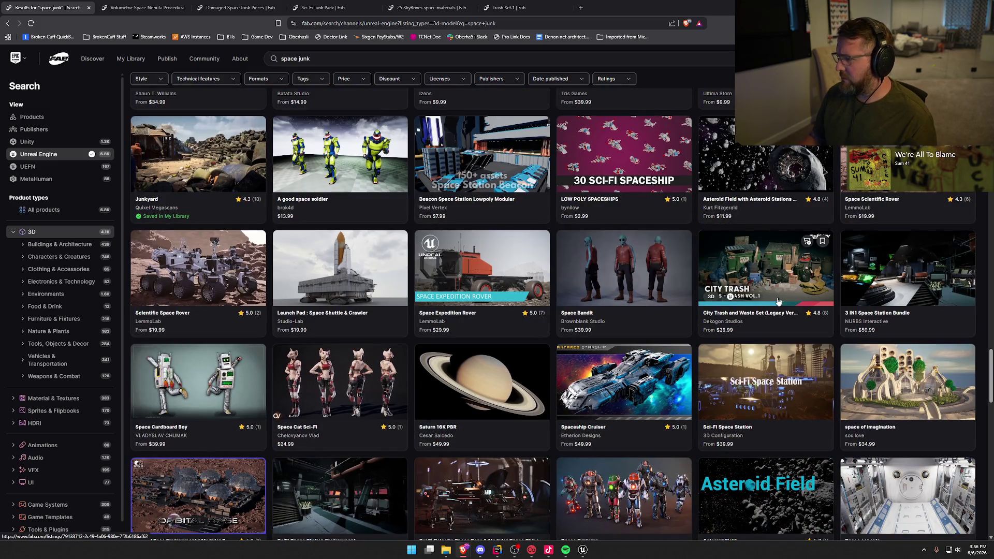
click(765, 263)
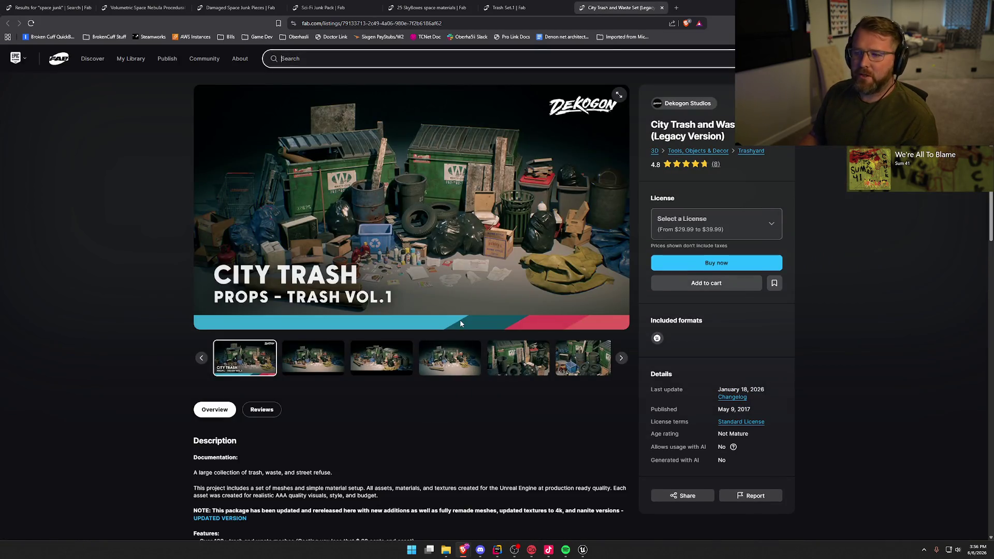
Page through the City Trash pack's product images, then close the browser with all seven tabs
click(595, 148)
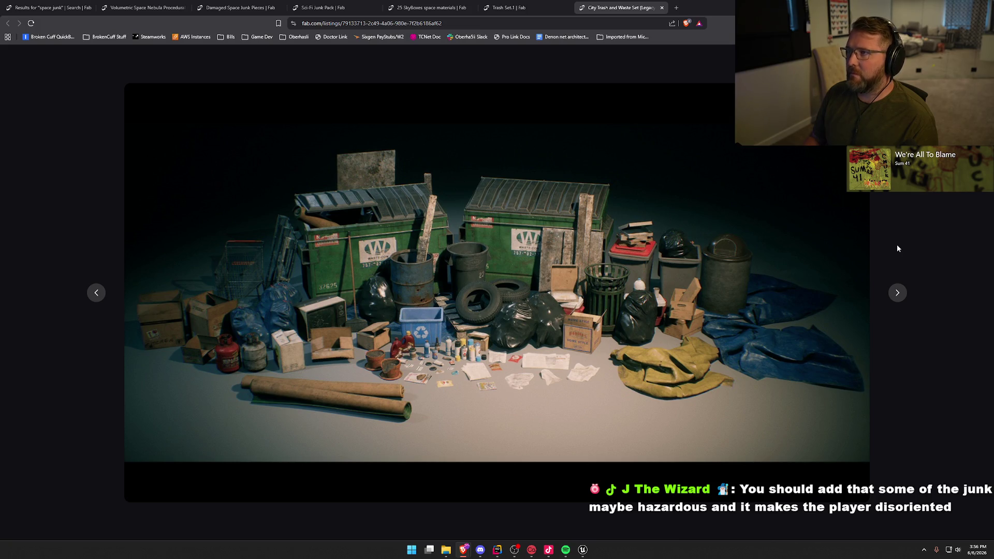
key(Right)
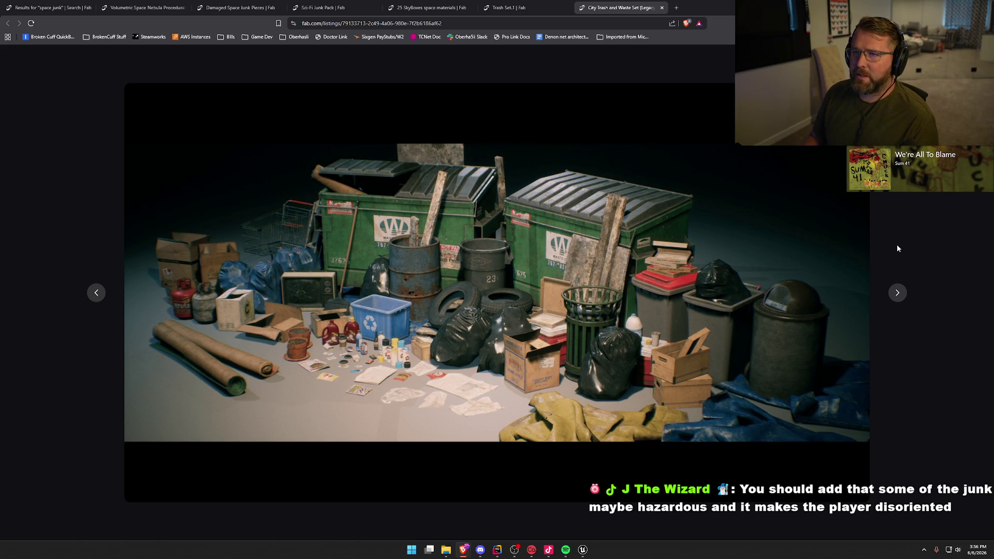
key(Right)
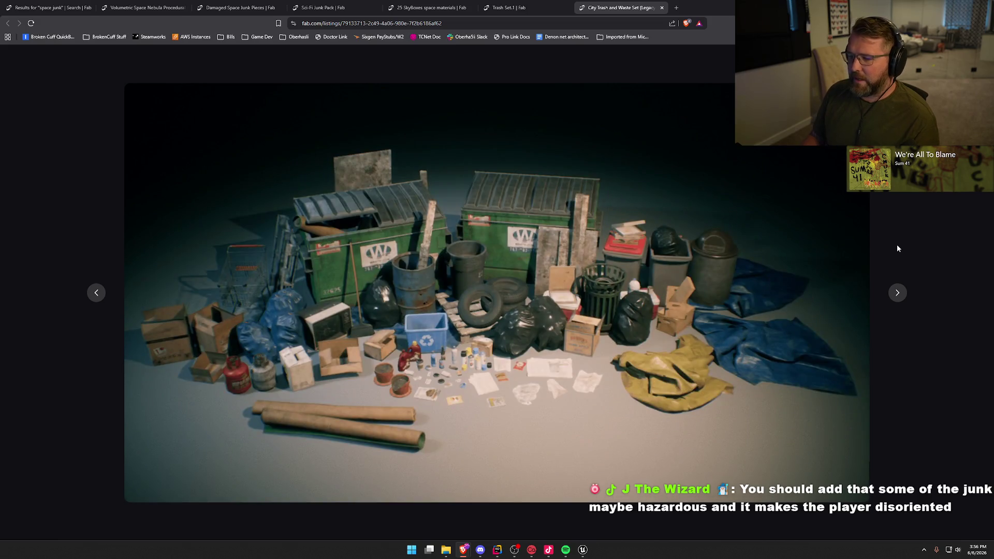
key(Right)
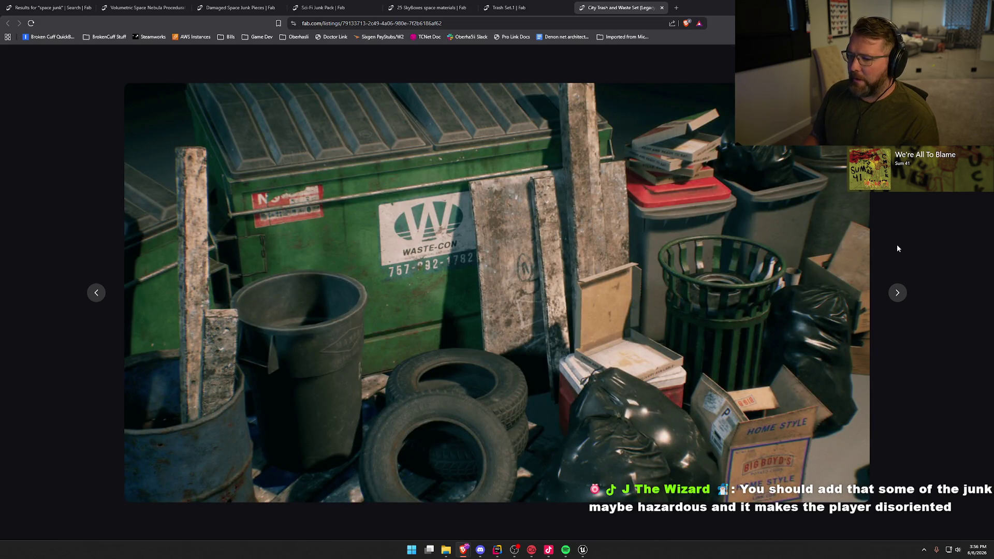
key(Right)
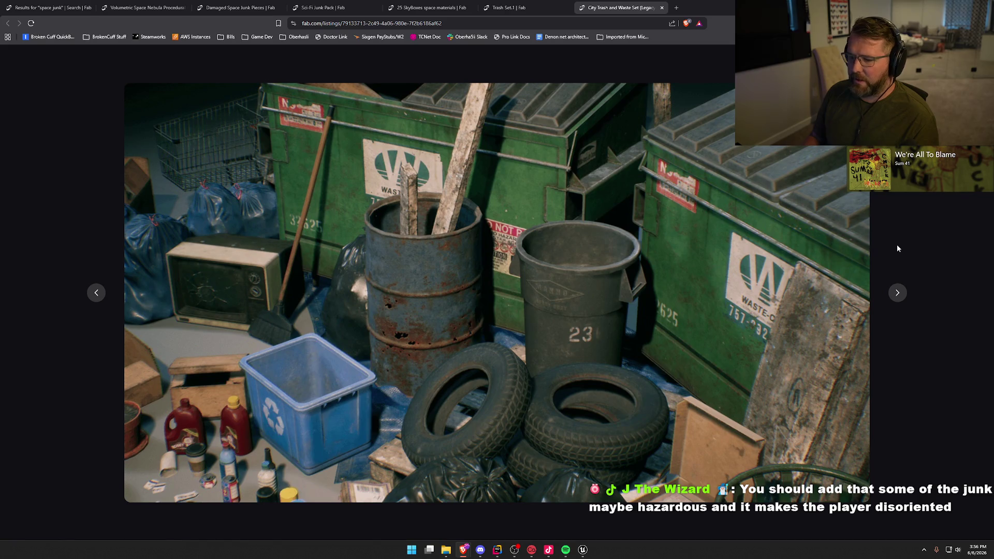
key(Right)
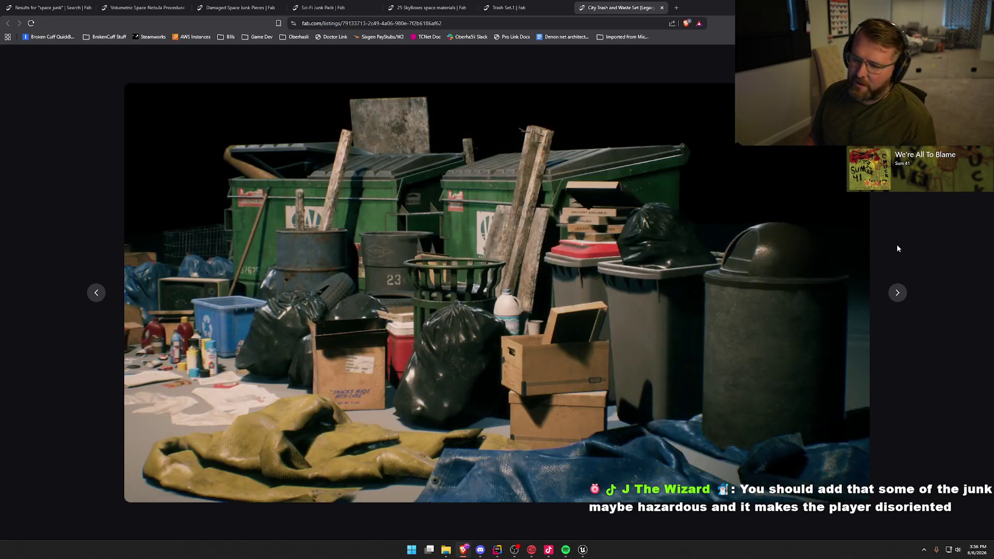
key(Right)
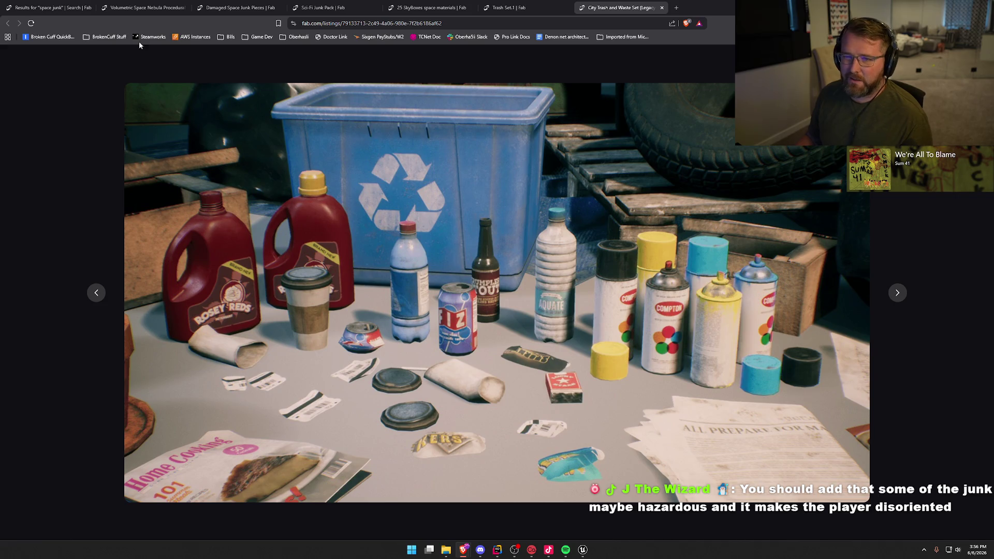
key(ctrl+shift+w)
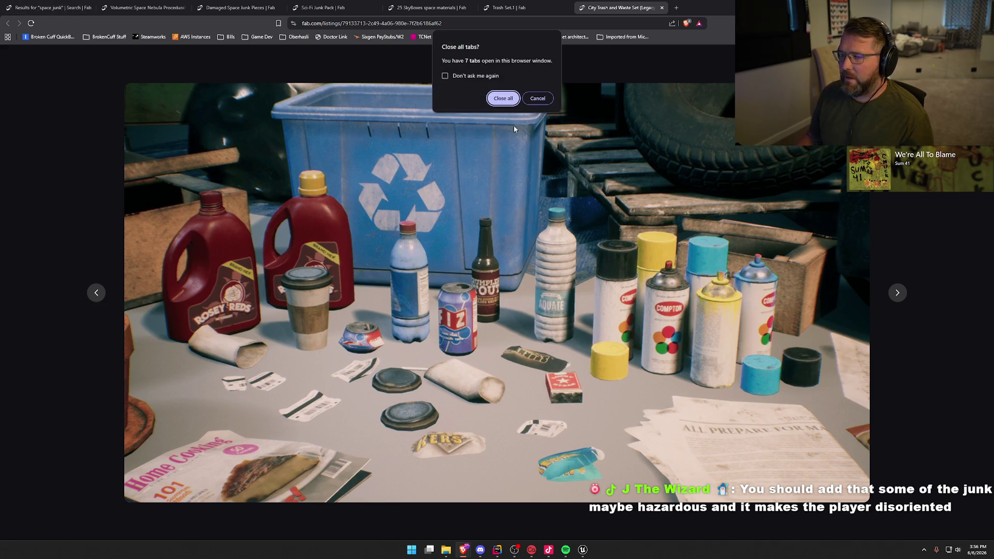
key(Return)
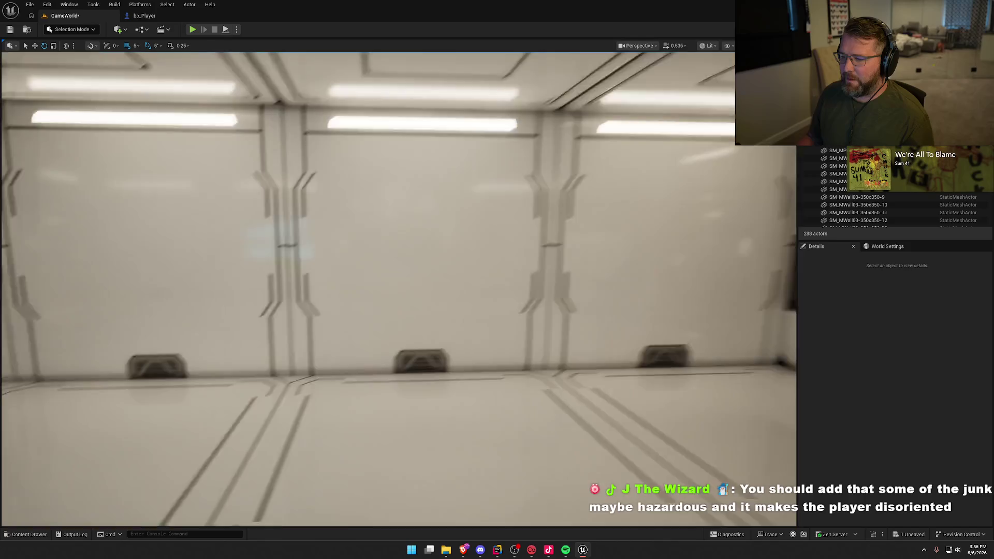
Fly through the corridor room with WASD to view the ceiling truss and left-wall crates
key(s)
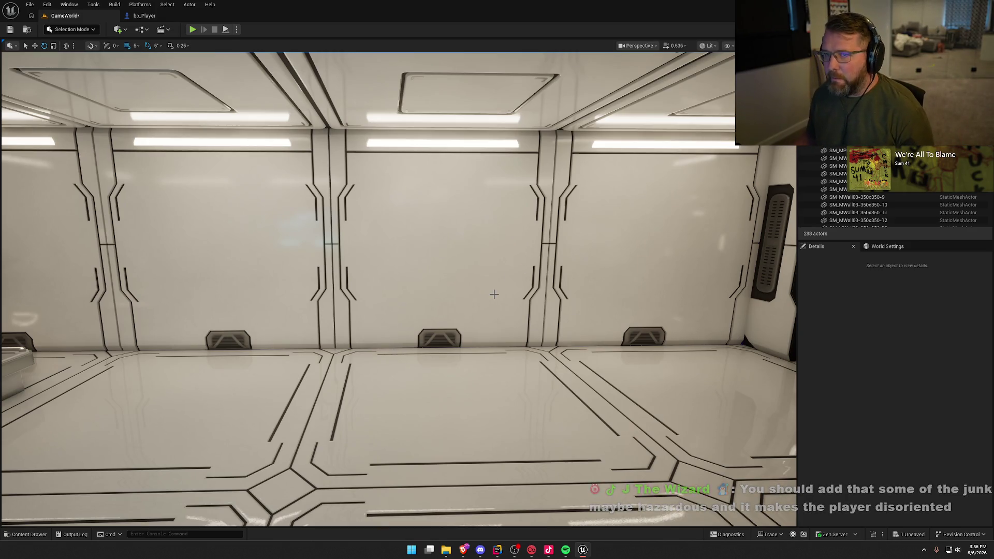
key(w)
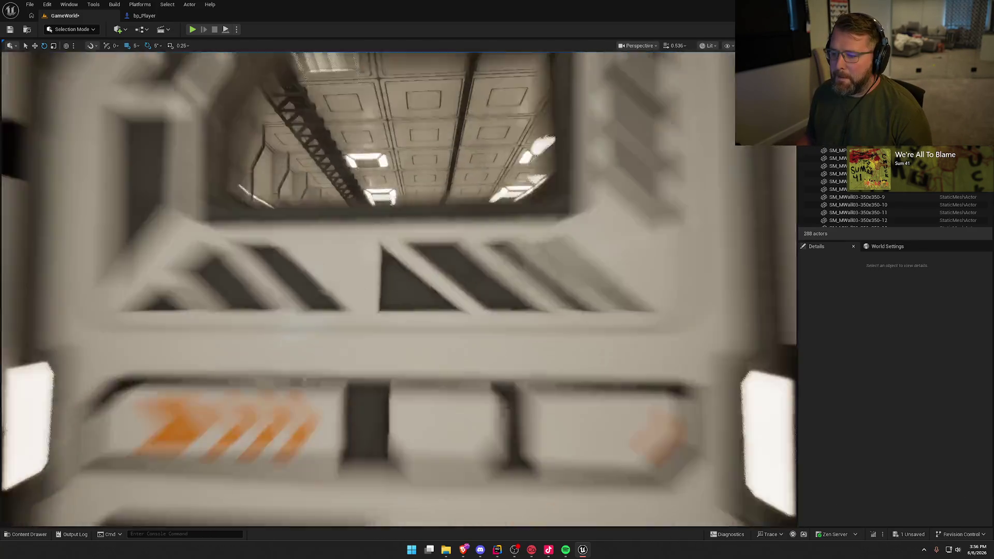
key(s)
key(w)
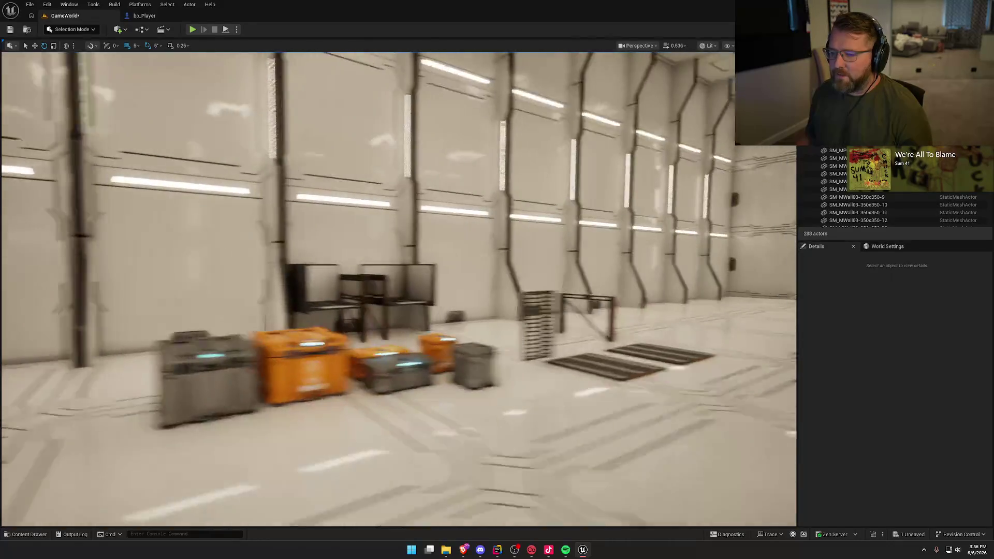
key(s)
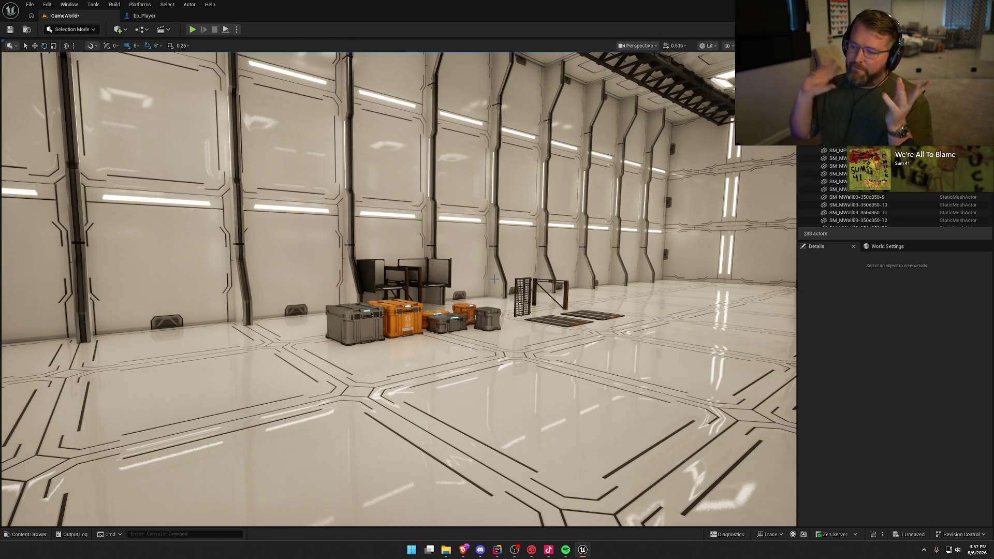
key(e)
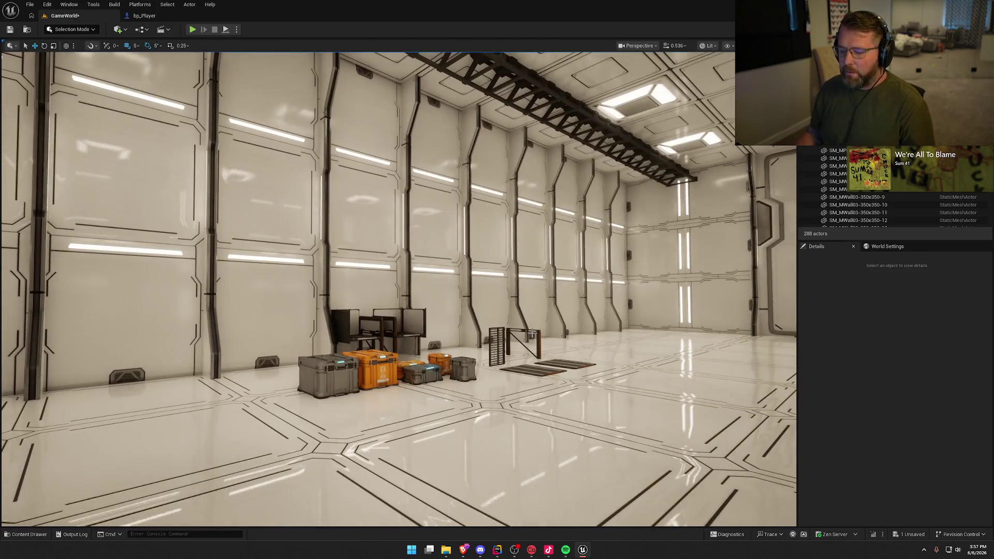
Orbit the view around the orange crate group and bring up the Content Drawer on CratePack Props
mouse_move(532, 334)
mouse_down()
mouse_move(414, 352)
mouse_move(404, 373)
mouse_move(393, 358)
mouse_up()
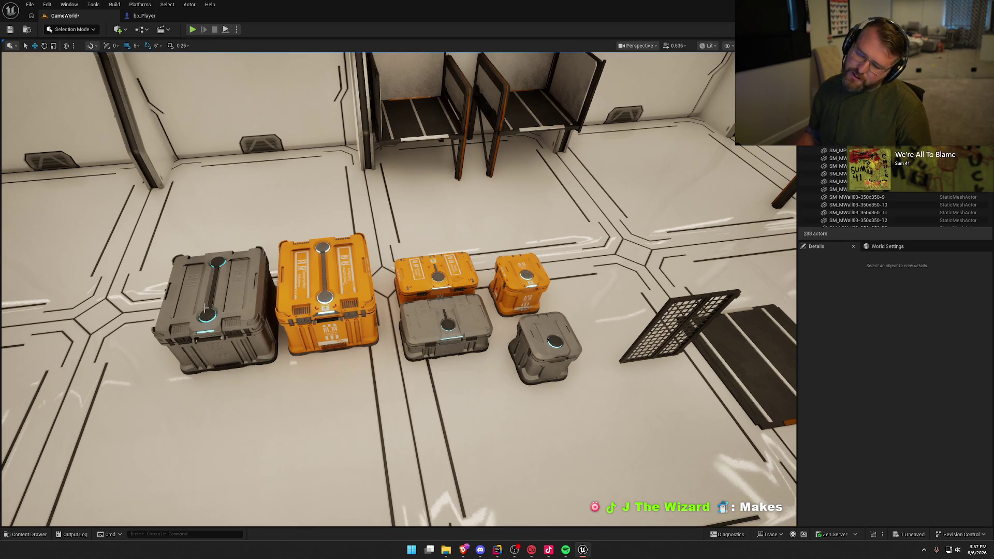
drag(206, 309, 529, 300)
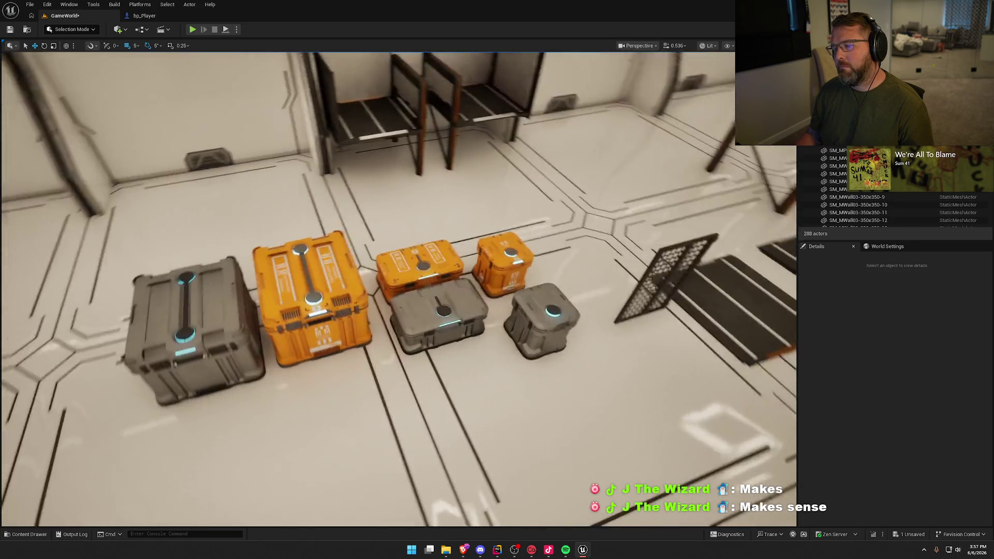
mouse_move(561, 264)
mouse_down()
mouse_move(502, 257)
mouse_move(547, 247)
mouse_up()
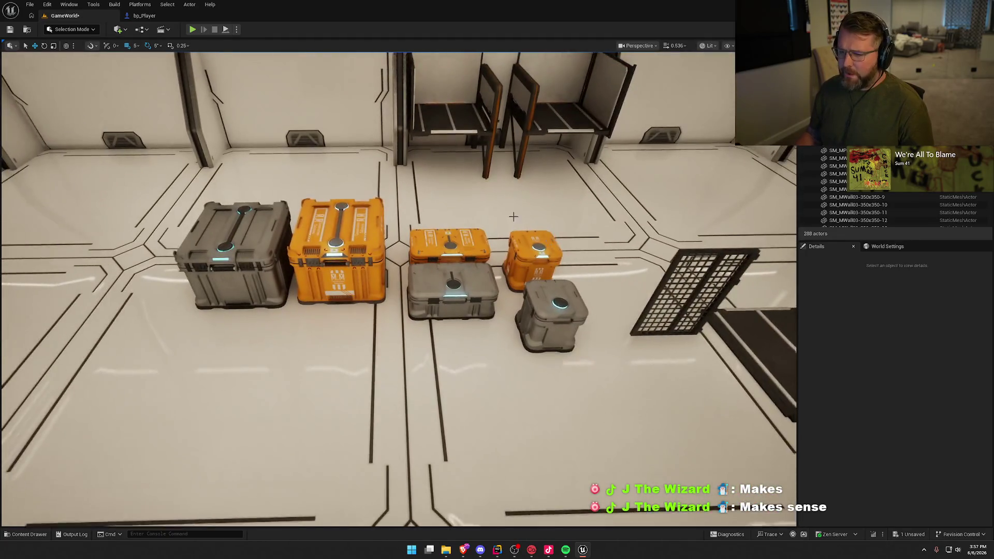
key(ctrl+space)
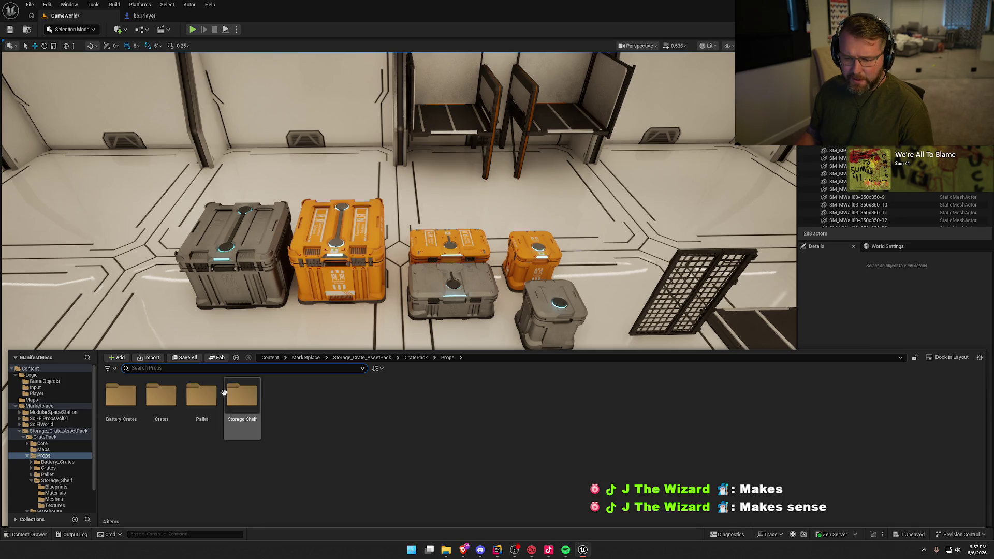
Place an SM_Crate mesh from the crate pack's Meshes folder, then undo it
double_click(161, 396)
double_click(122, 397)
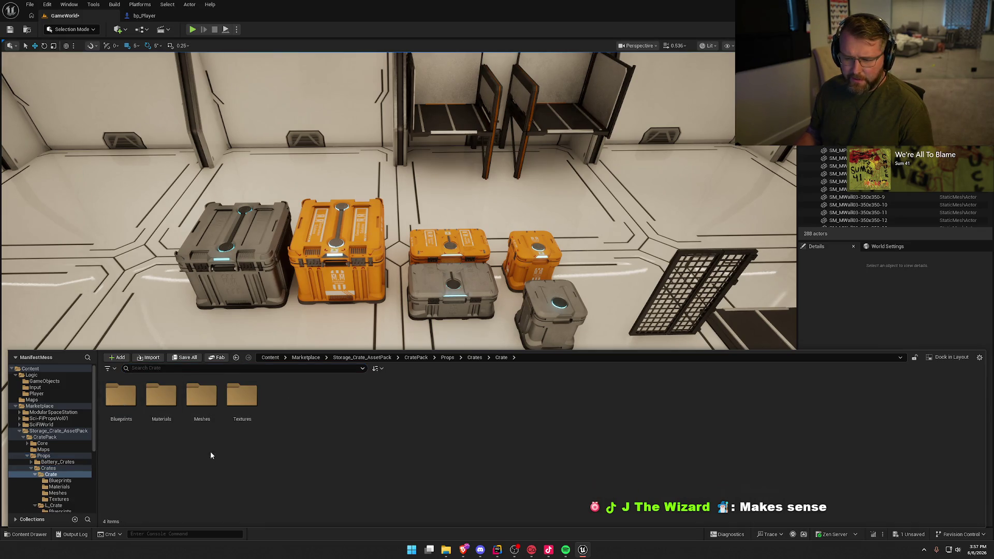
double_click(201, 396)
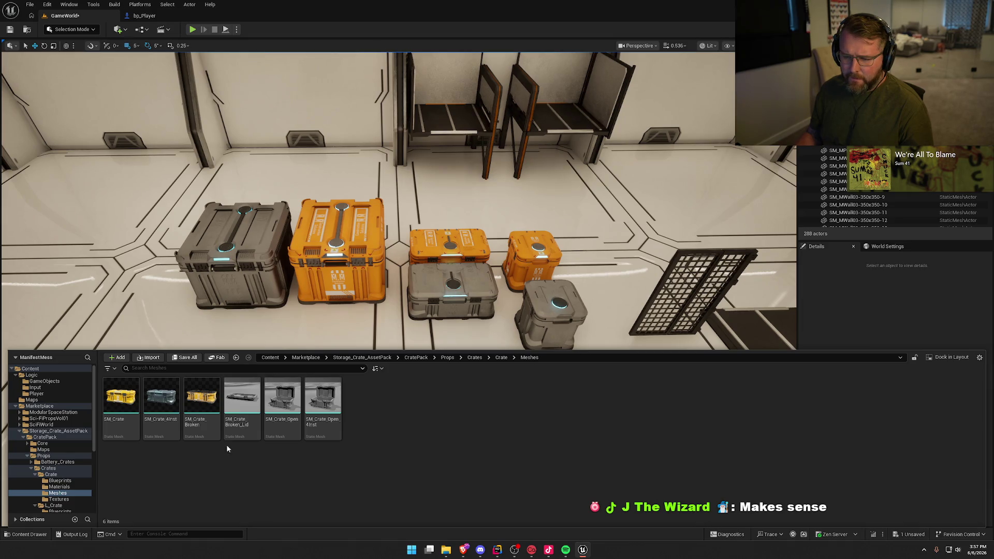
mouse_move(131, 401)
drag(130, 401, 232, 352)
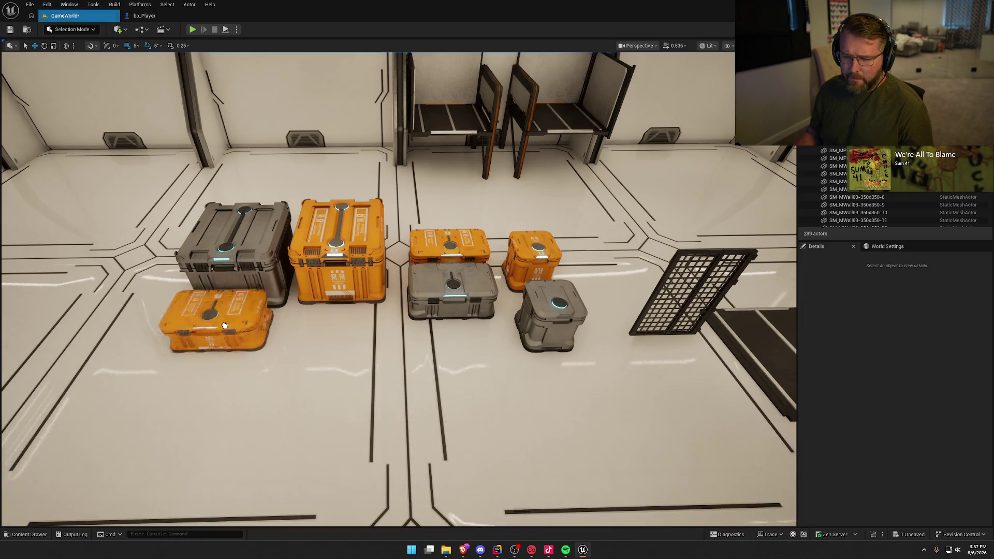
key(ctrl+z)
Place SM_ClothesBox01_1 from the SciFiWorld Meshes folder on the floor by the crates
key(ctrl+space)
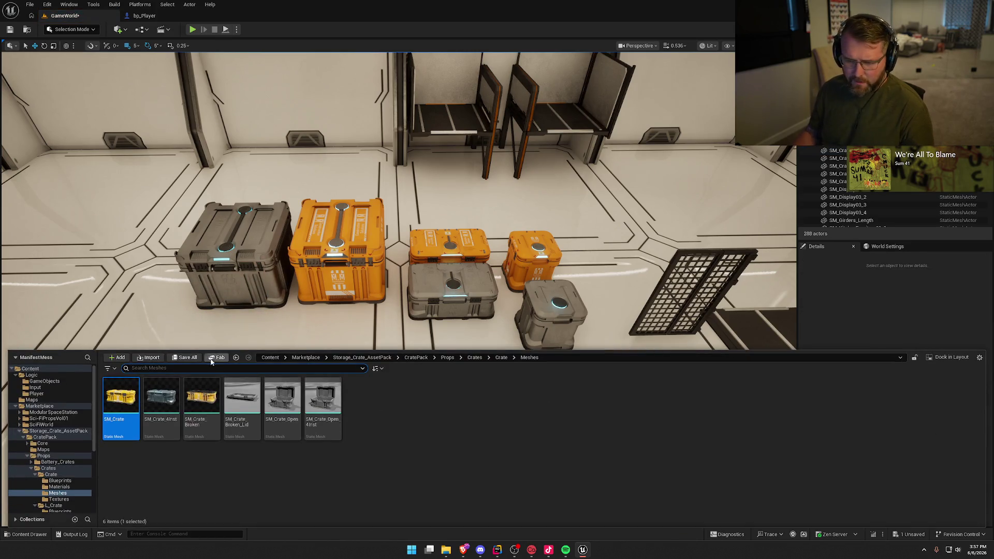
click(19, 431)
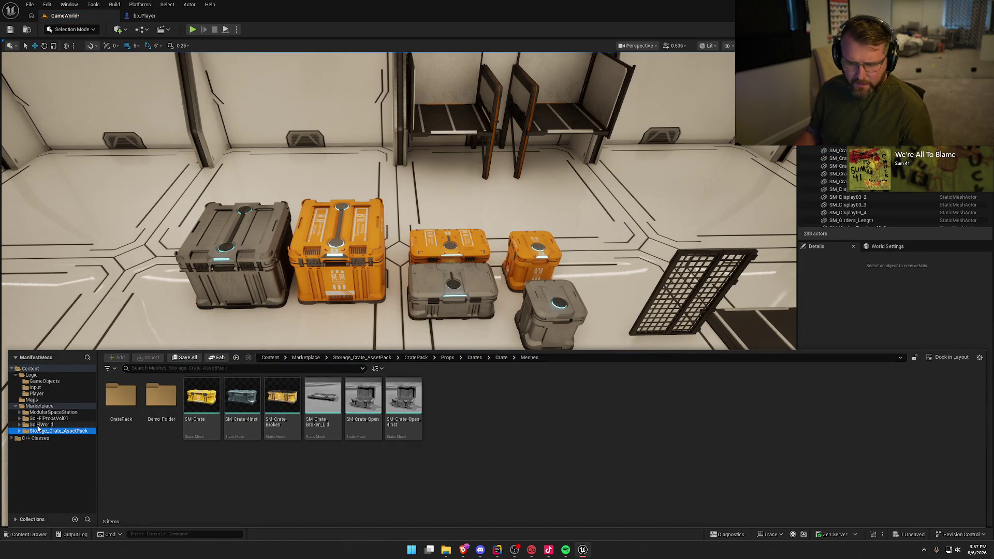
click(41, 425)
double_click(291, 400)
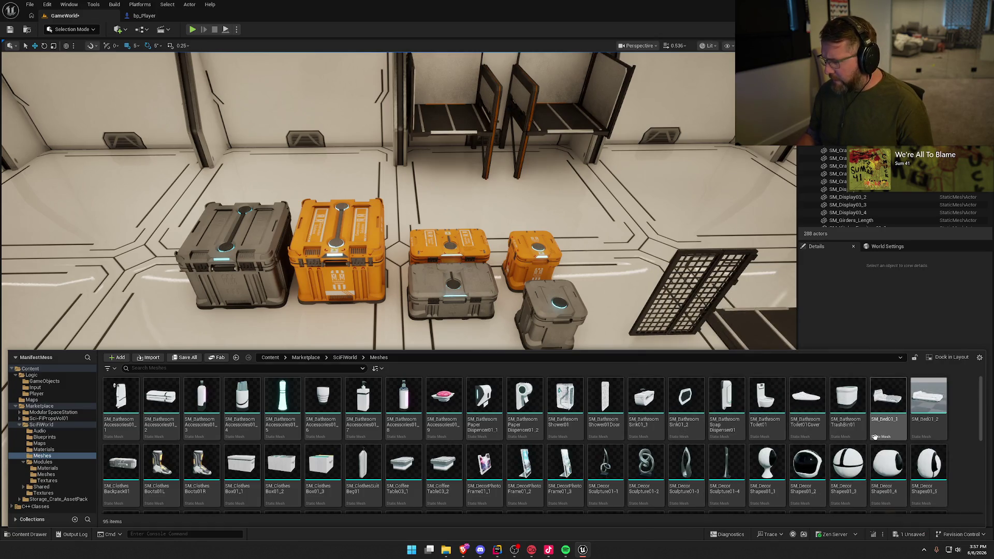
scroll(875, 437, down, 2)
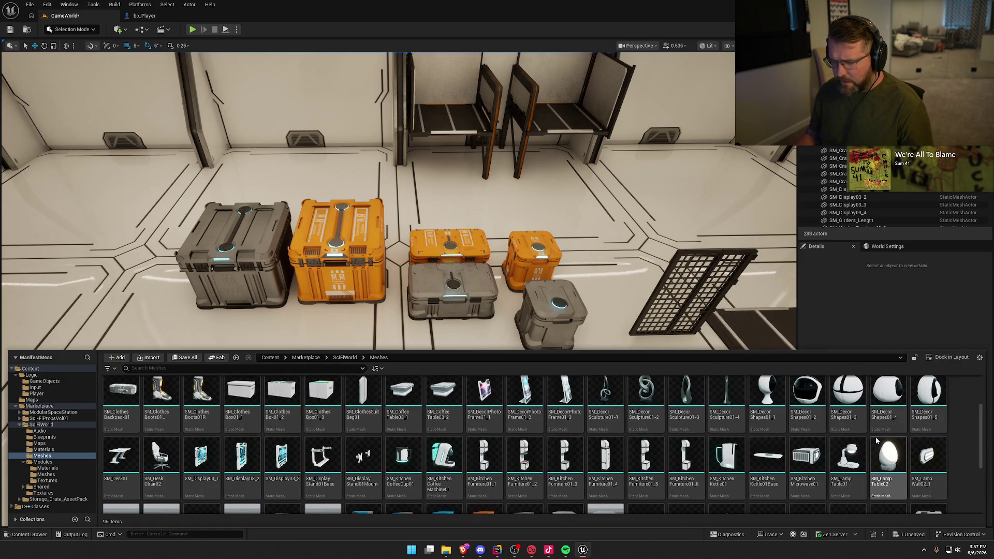
scroll(875, 437, down, 1)
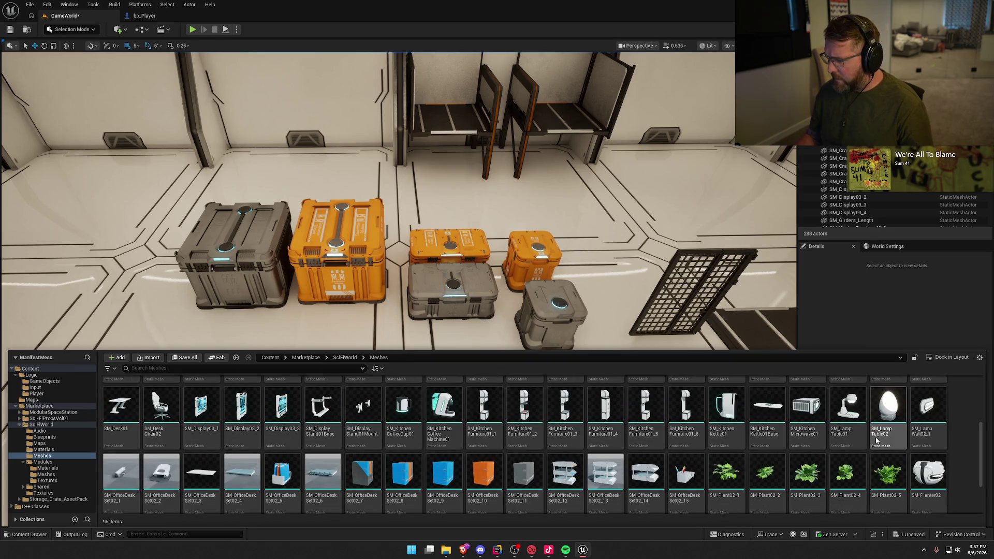
scroll(875, 437, down, 1)
scroll(876, 436, down, 1)
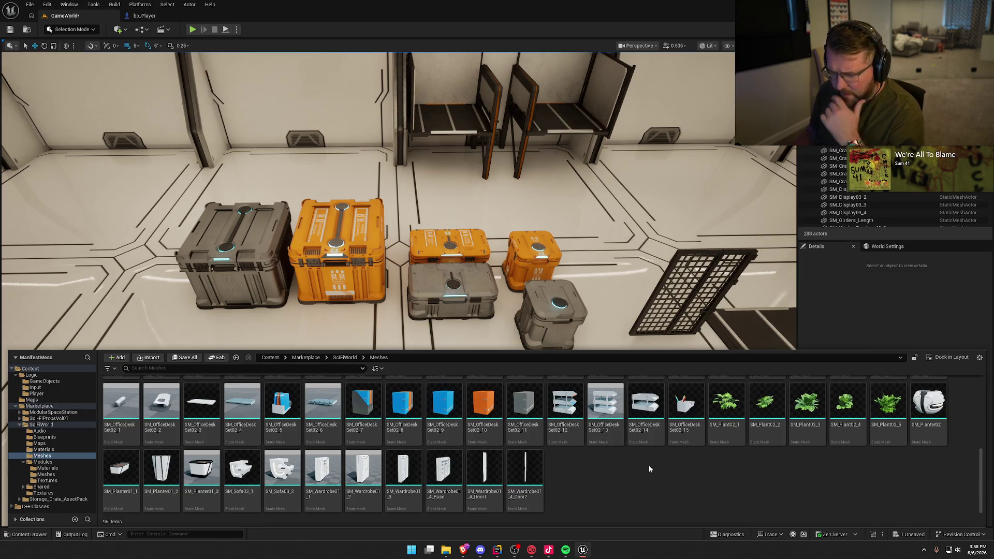
scroll(683, 491, up, 1)
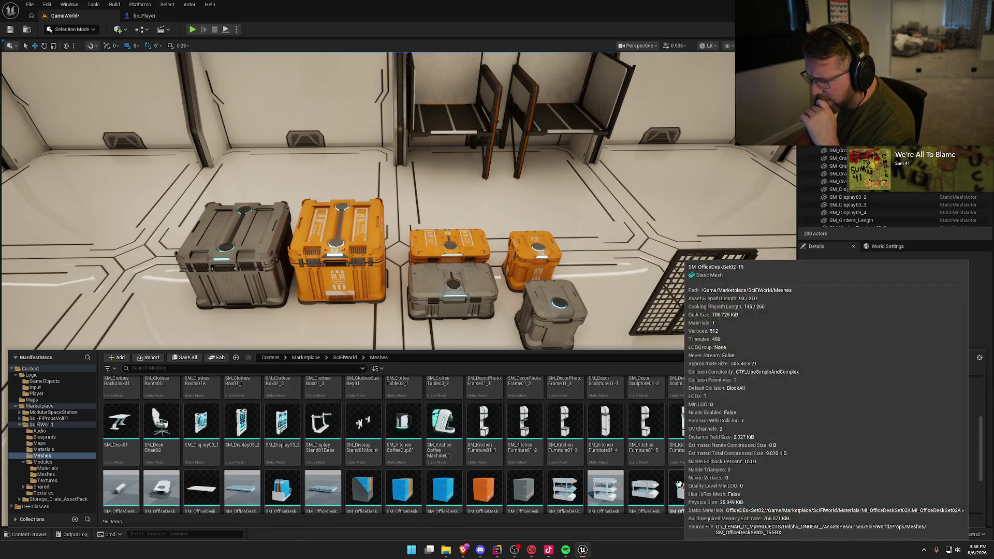
scroll(959, 447, up, 1)
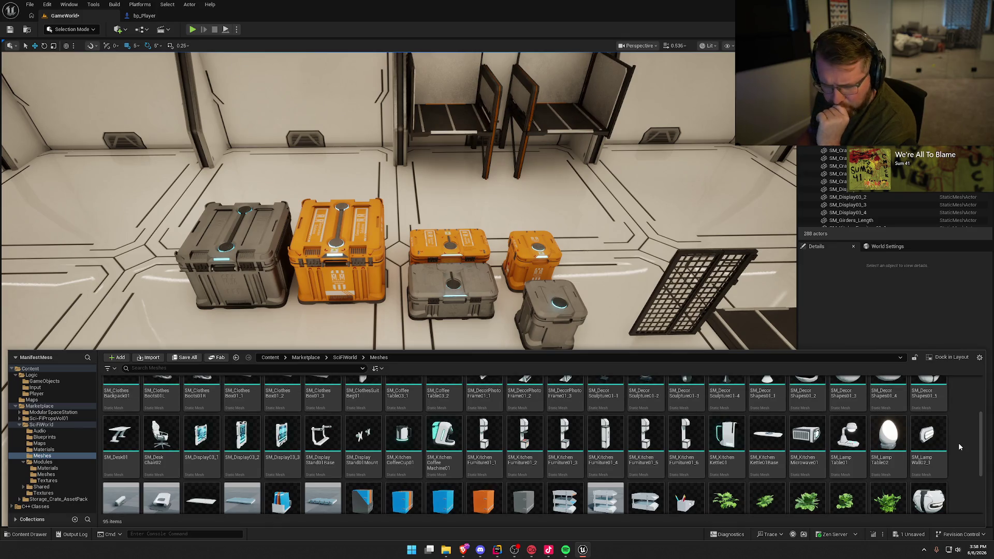
mouse_move(229, 411)
mouse_down()
mouse_move(231, 305)
mouse_move(223, 340)
mouse_up()
Place SM_ClothesBackpack01 before the crates, undo a trial trash bin and toilet, and show Sci-FiPropsVol01
key(ctrl+space)
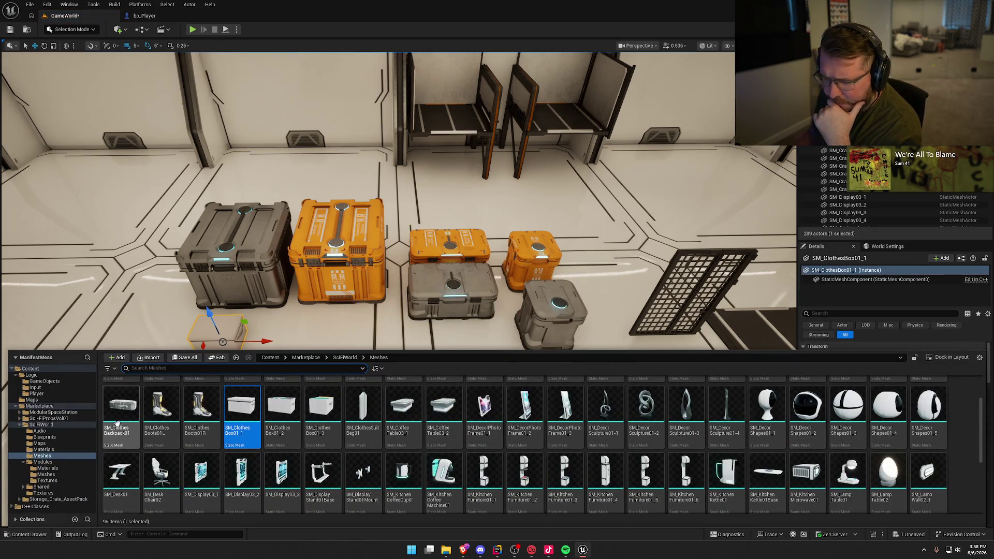
mouse_move(117, 423)
mouse_down()
mouse_move(289, 324)
mouse_move(316, 334)
mouse_up()
key(ctrl+space)
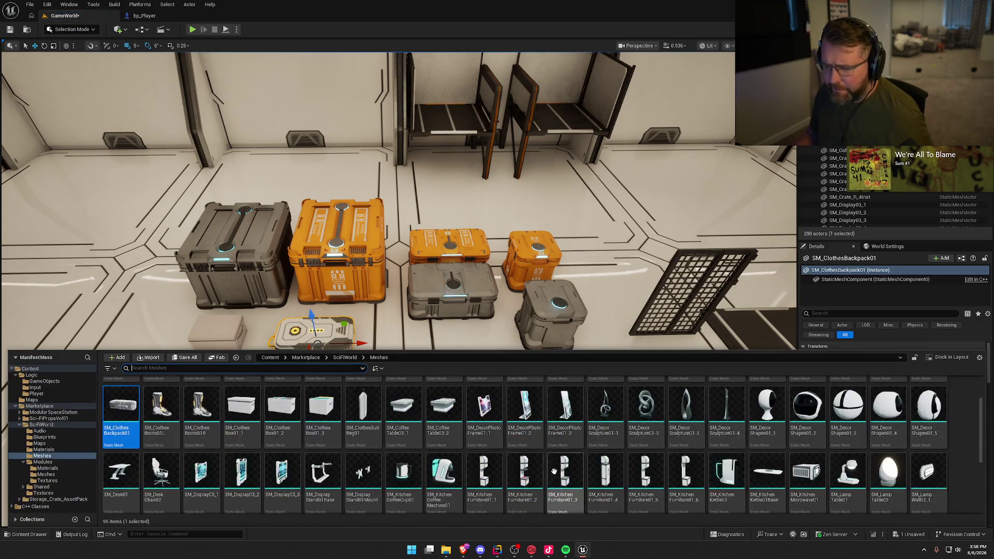
scroll(569, 466, up, 2)
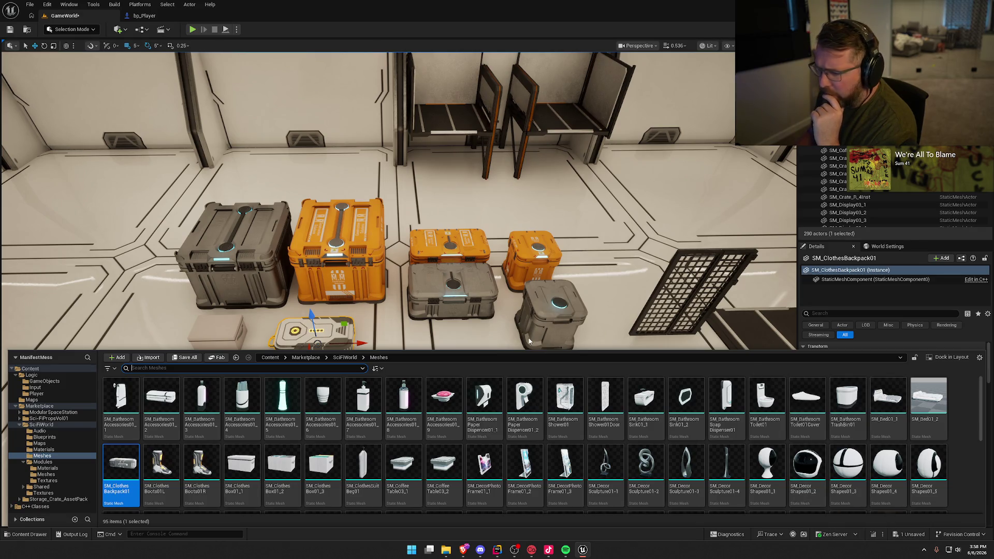
mouse_move(844, 401)
mouse_down()
mouse_move(469, 310)
mouse_move(453, 386)
mouse_move(491, 376)
mouse_up()
key(ctrl+z)
key(ctrl+space)
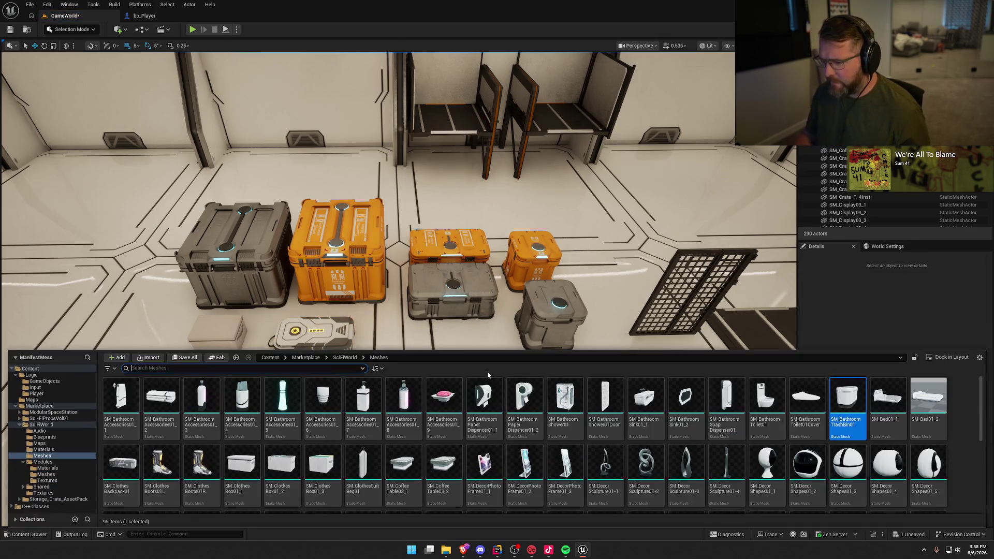
drag(766, 398, 434, 363)
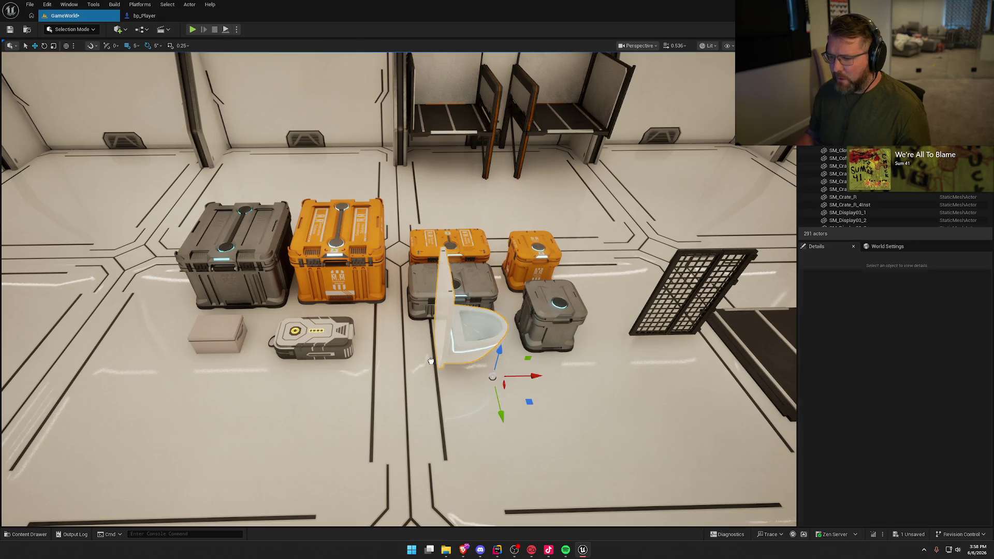
key(ctrl+z)
key(ctrl+space)
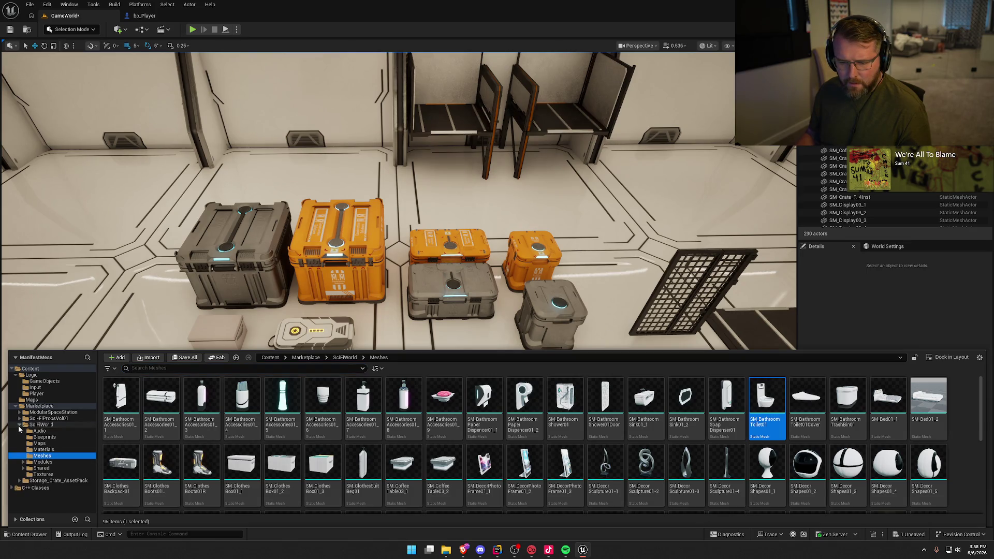
click(19, 425)
click(49, 418)
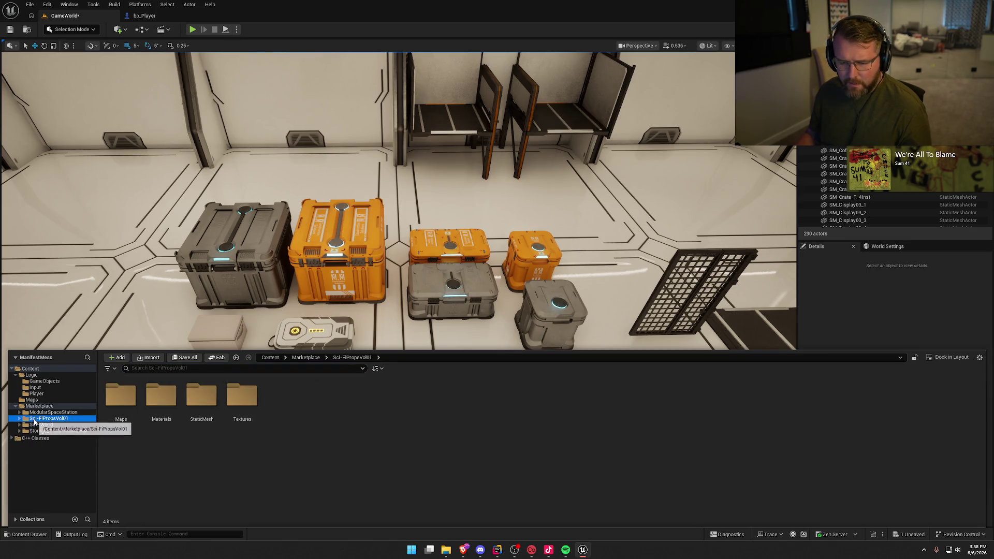
From the pack's StaticMesh folder, place an orange ammunition box on the floor and delete the extra copy
double_click(204, 404)
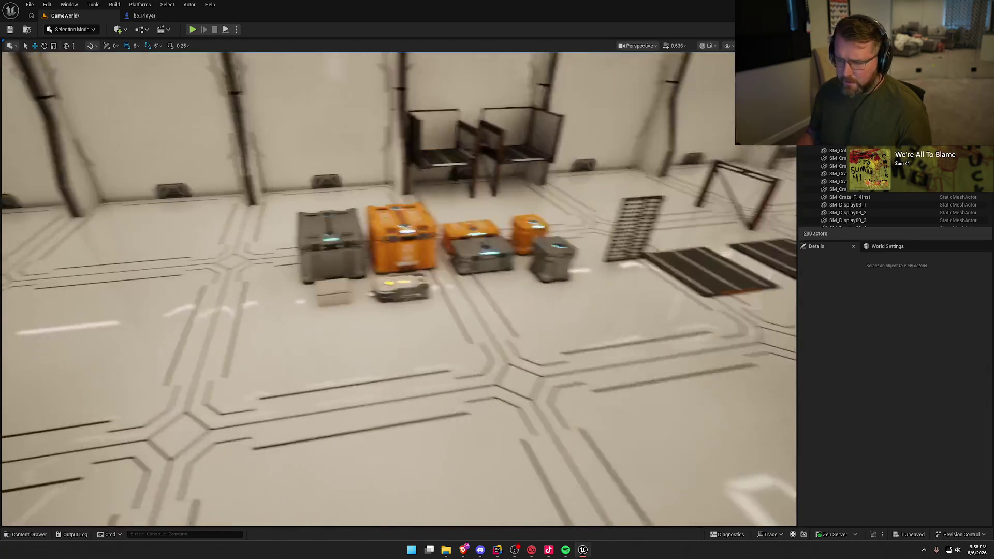
key(ctrl+space)
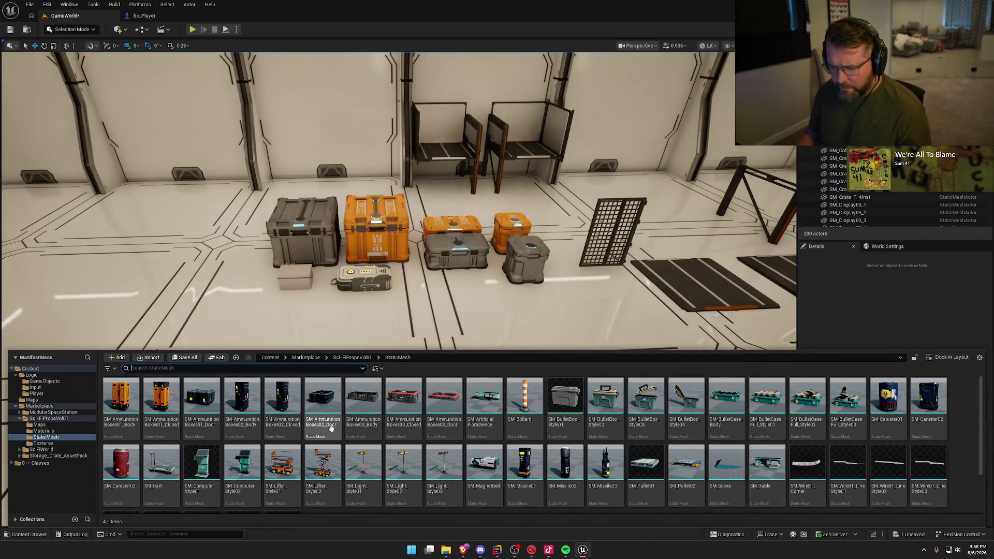
mouse_move(122, 401)
mouse_down()
mouse_move(243, 300)
mouse_move(272, 319)
mouse_up()
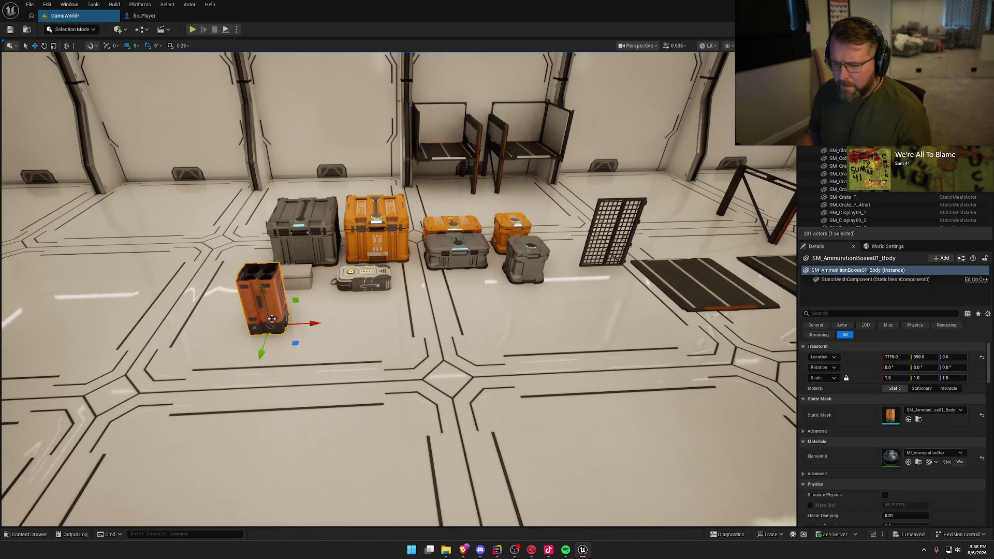
key(ctrl+space)
mouse_move(161, 414)
mouse_down()
mouse_move(326, 311)
mouse_move(336, 318)
mouse_up()
key(Delete)
Add tall black and red closed ammunition boxes by the orange one, discarding a trial door piece
key(ctrl+space)
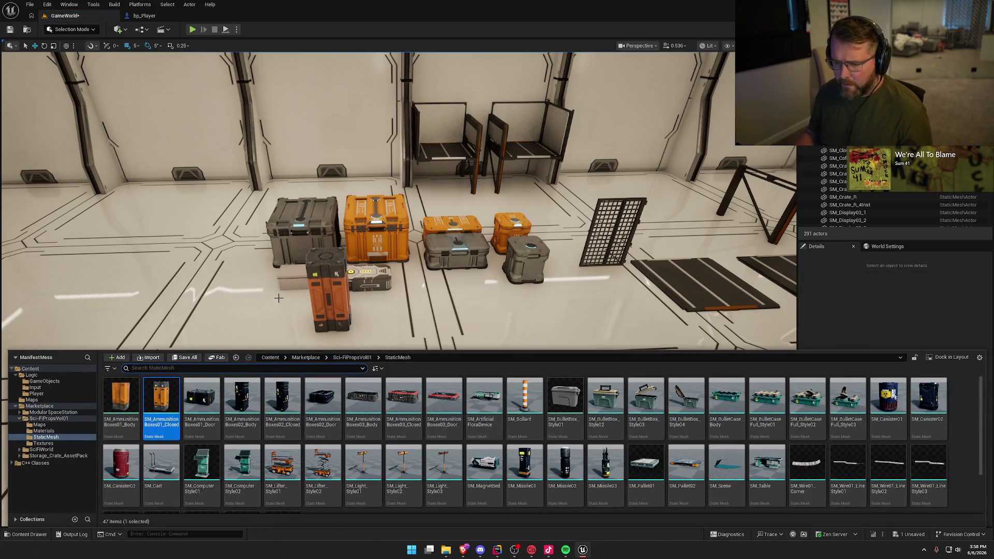
mouse_move(200, 404)
mouse_down()
mouse_move(440, 288)
mouse_move(393, 294)
mouse_up()
key(Delete)
key(ctrl+space)
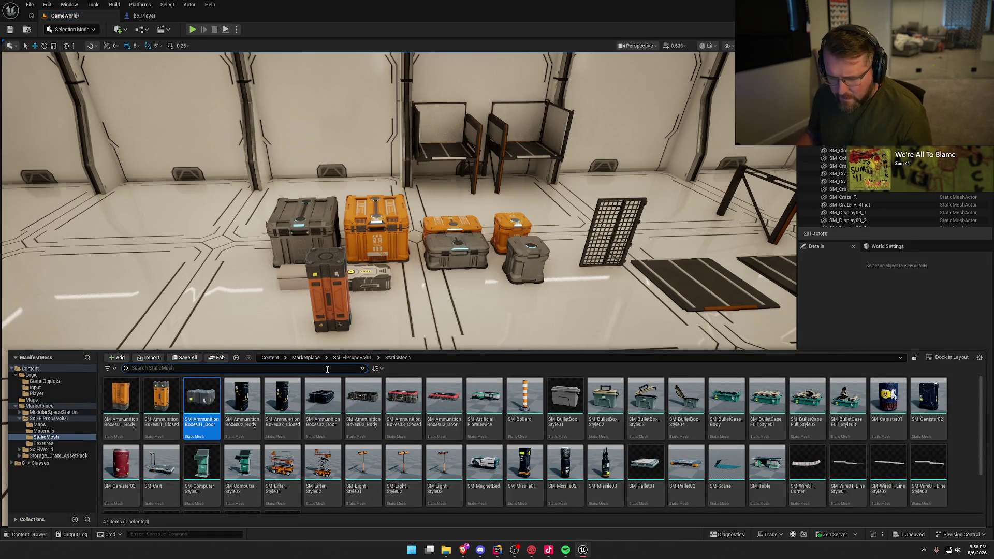
drag(283, 399, 381, 293)
key(ctrl+space)
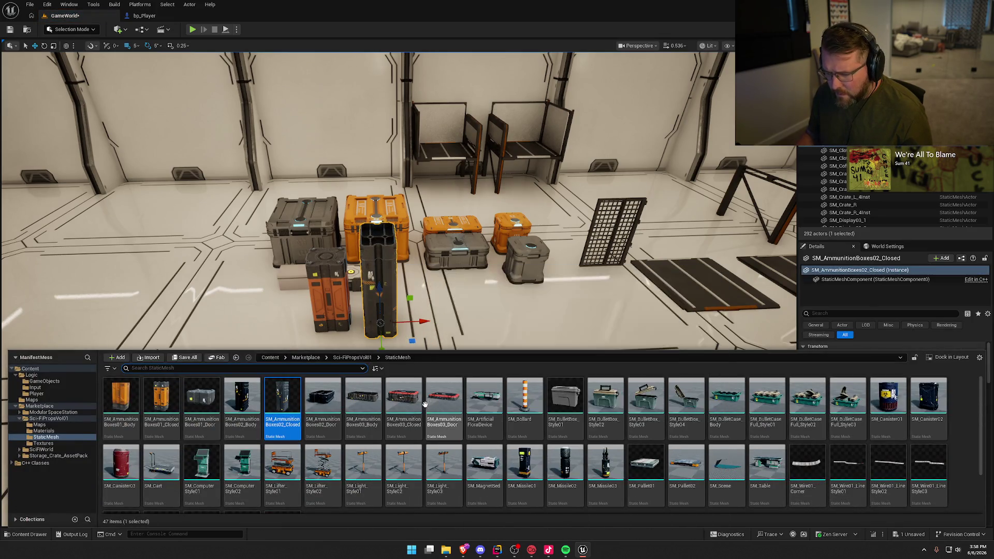
drag(404, 399, 463, 313)
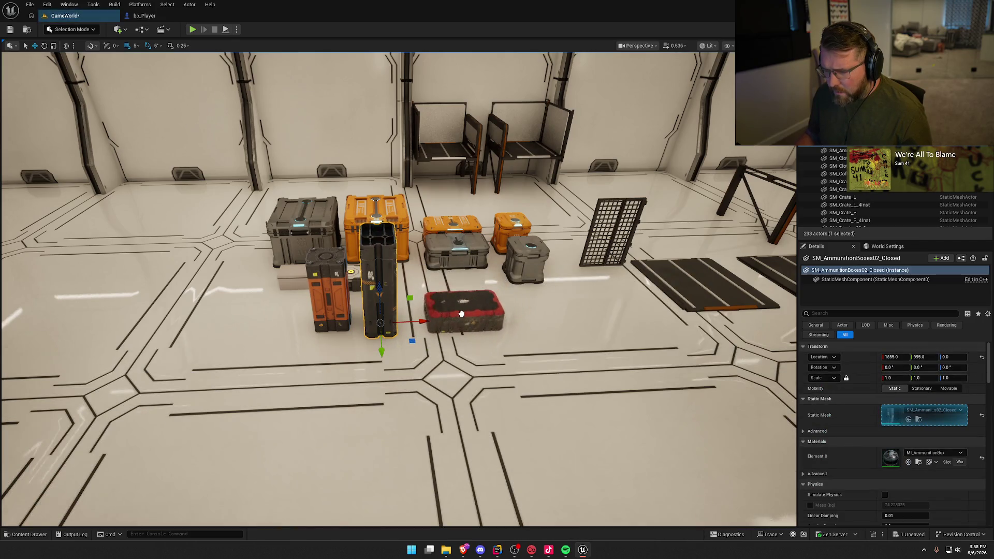
Try placing the artificial flora device, then delete it
key(ctrl+space)
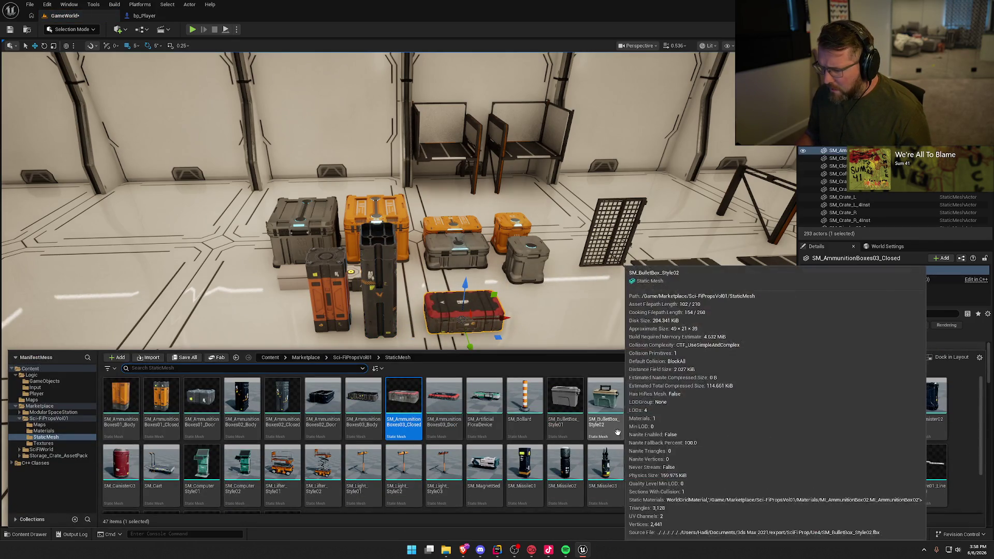
mouse_move(488, 412)
mouse_down()
mouse_move(588, 305)
mouse_move(446, 474)
mouse_up()
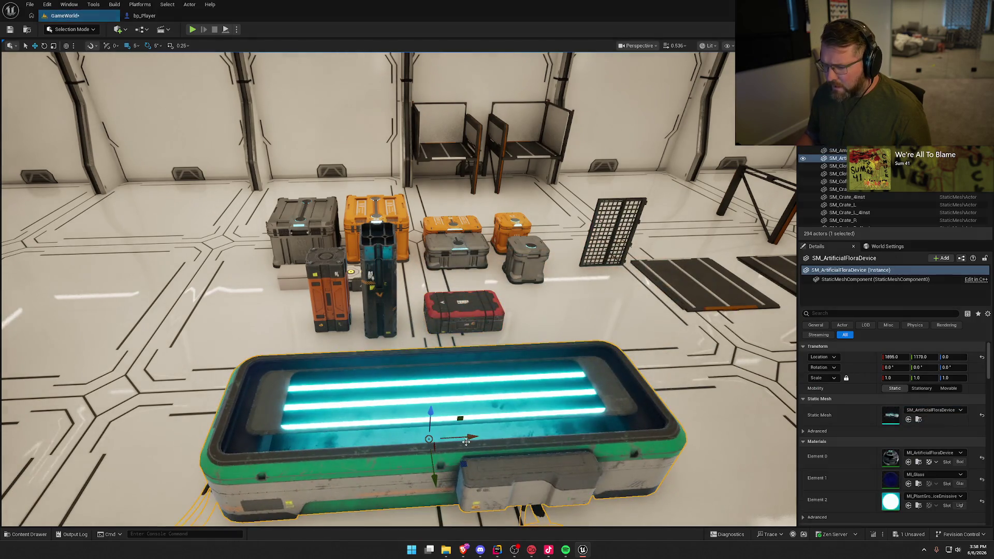
scroll(445, 466, up, 2)
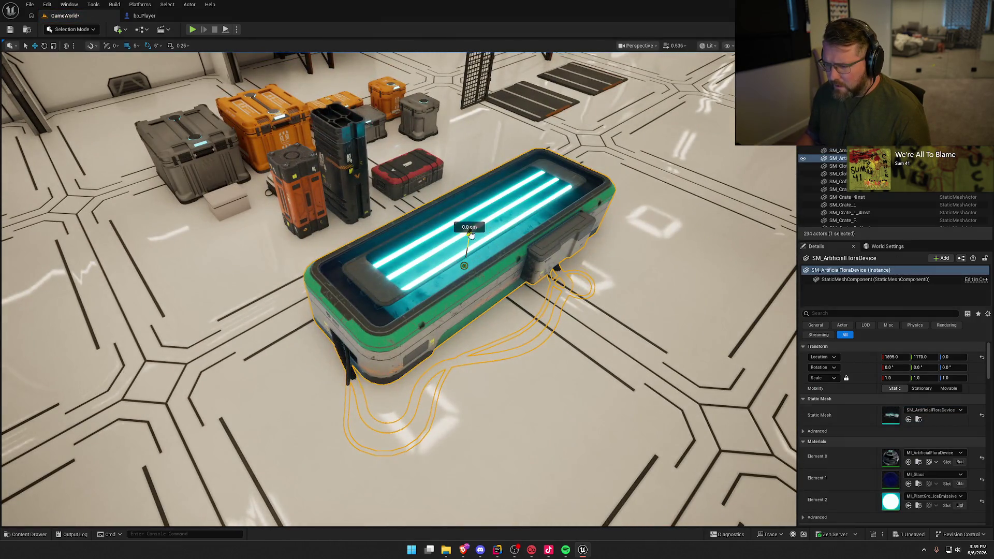
drag(471, 236, 475, 217)
key(Delete)
key(ctrl+space)
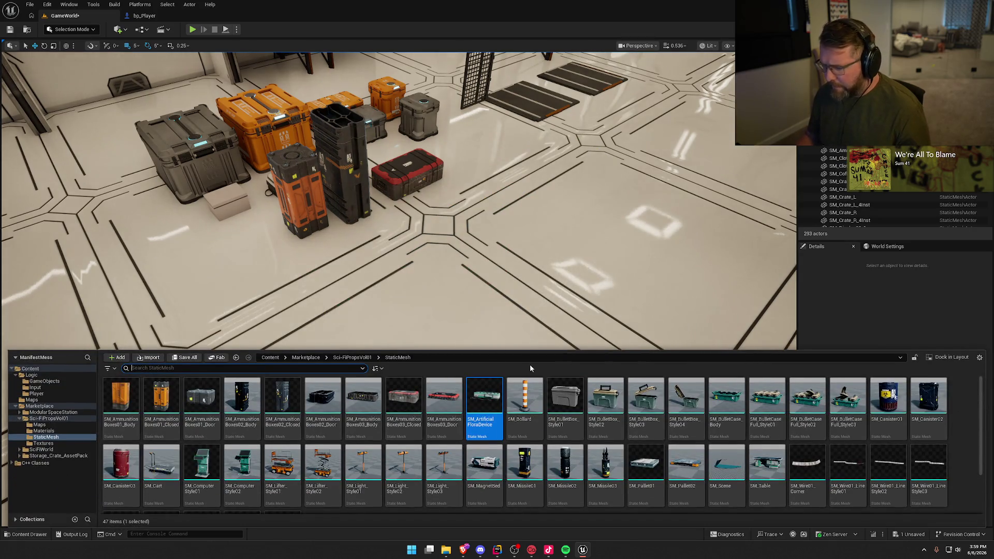
Place a small SM_BulletBox_Style01 on the floor, removing a second trial bullet box
drag(571, 398, 451, 215)
key(f)
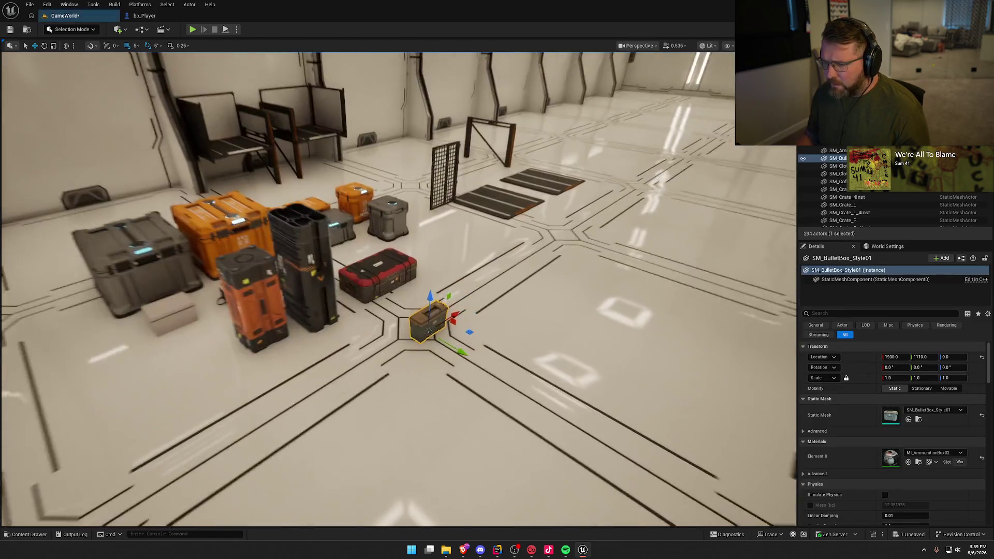
key(ctrl+space)
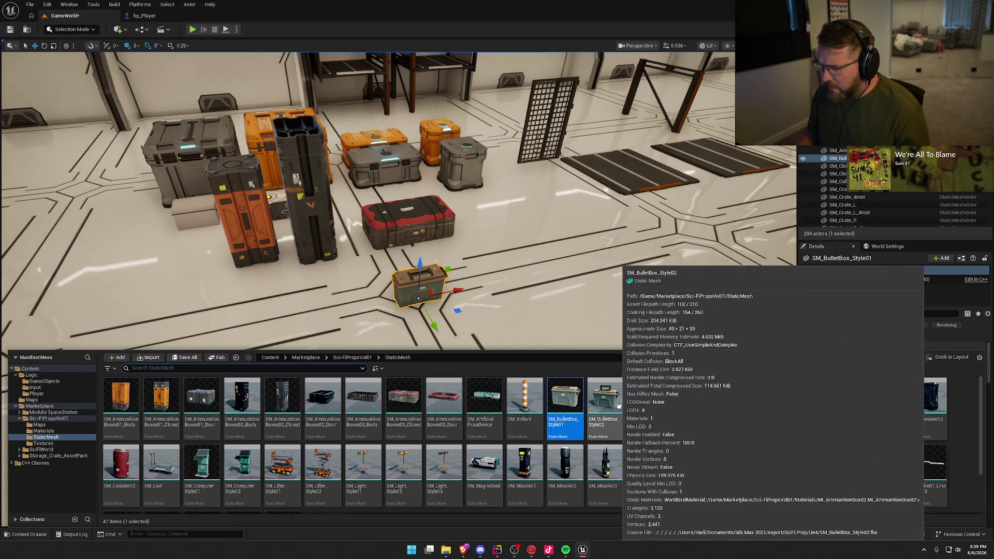
mouse_move(610, 407)
mouse_down()
mouse_move(606, 383)
mouse_move(498, 269)
mouse_move(475, 281)
mouse_up()
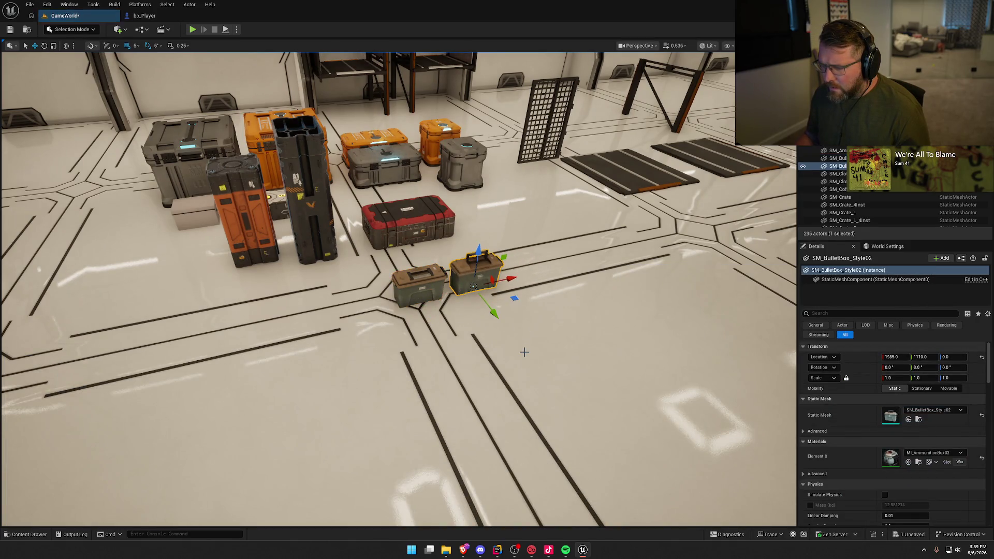
key(Delete)
key(ctrl+space)
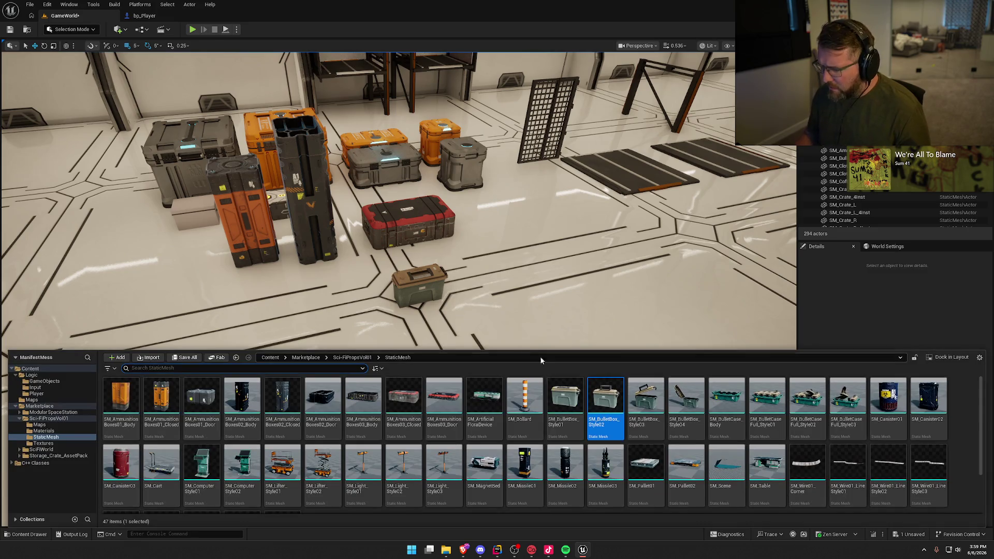
Place three canisters near the bullet box and crates
mouse_move(713, 453)
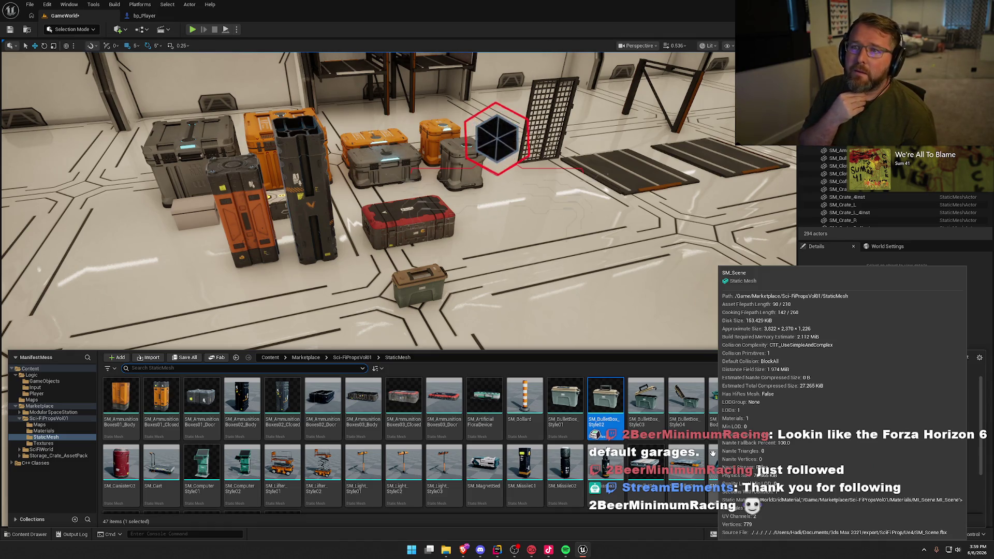
mouse_move(466, 284)
mouse_down()
mouse_move(445, 244)
mouse_move(435, 246)
mouse_move(459, 214)
mouse_up()
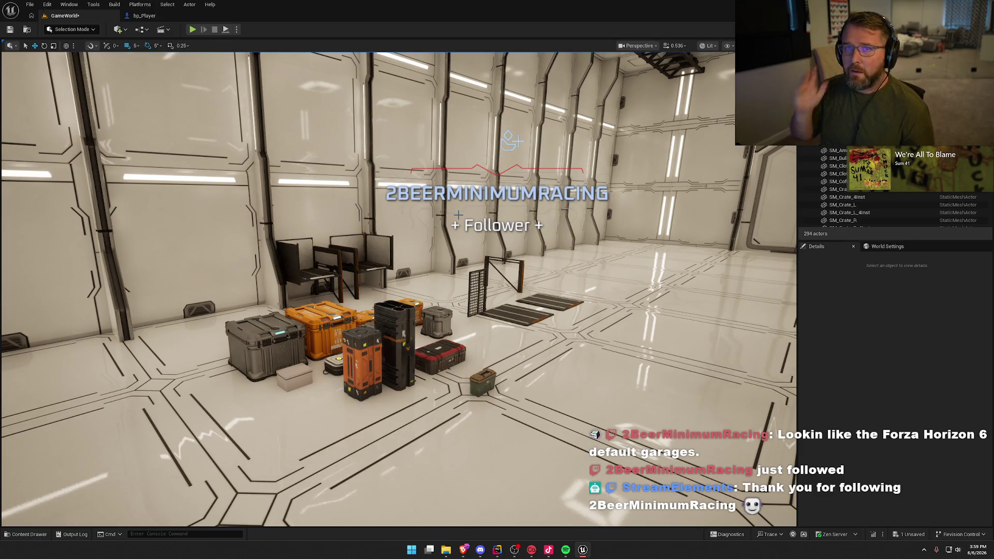
key(ctrl+space)
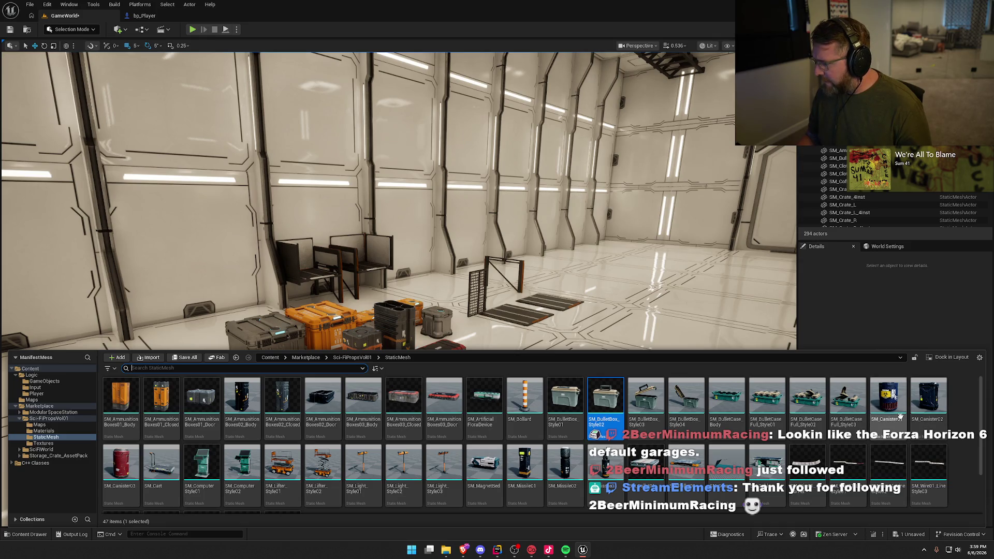
mouse_move(900, 416)
mouse_down()
mouse_move(880, 394)
mouse_move(524, 352)
mouse_move(486, 388)
mouse_up()
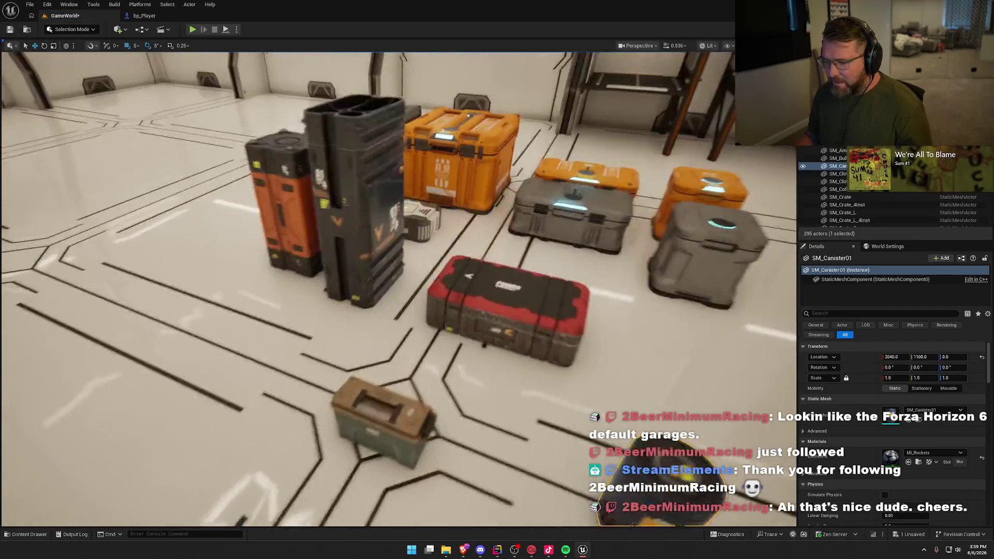
key(ctrl+space)
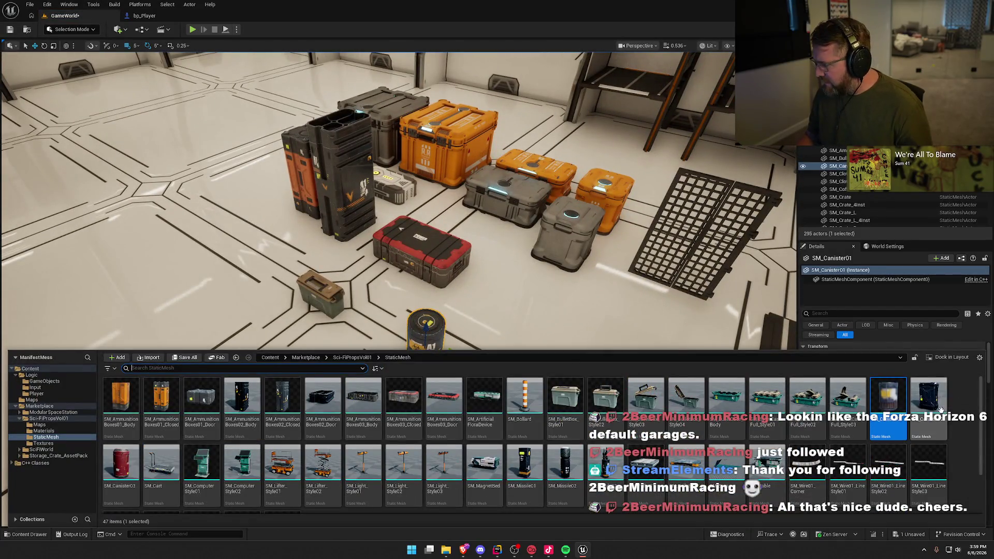
drag(941, 411, 487, 310)
key(ctrl+space)
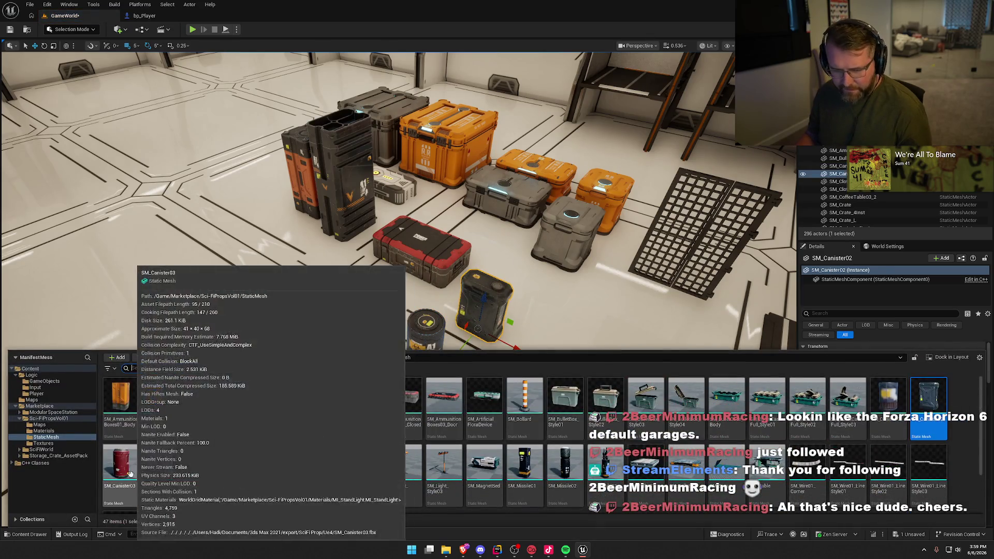
mouse_move(129, 474)
mouse_down()
mouse_move(477, 310)
mouse_move(544, 319)
mouse_up()
Place SM_Missile01, SM_Missile02 and the spiky SM_Missile03 side by side on the floor
key(ctrl+space)
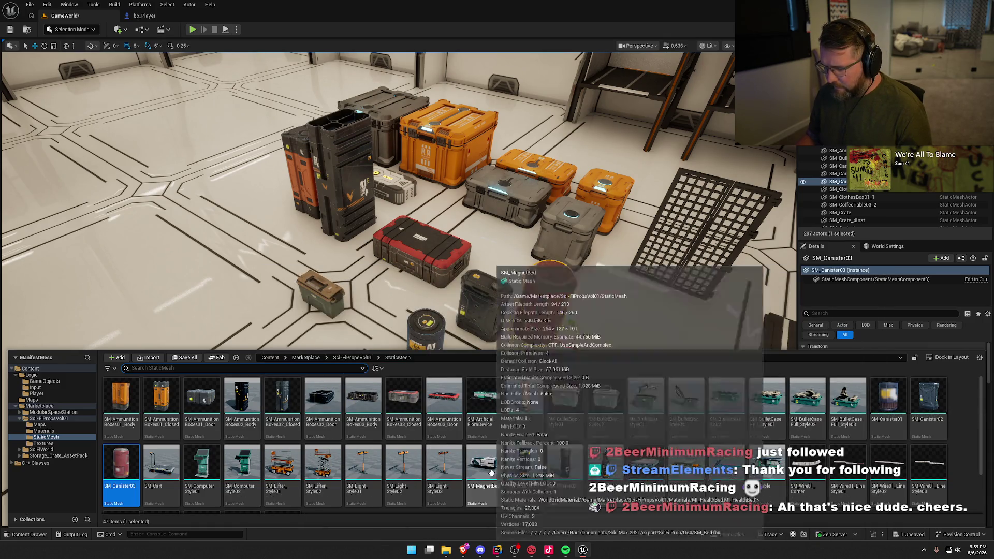
mouse_move(516, 458)
mouse_down()
mouse_move(334, 290)
mouse_move(360, 318)
mouse_up()
key(ctrl+space)
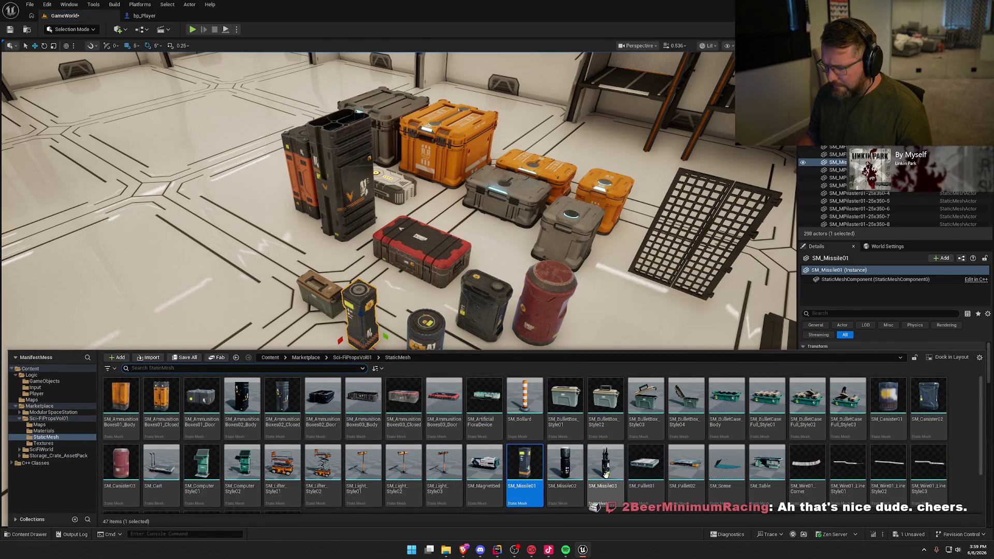
mouse_move(522, 468)
mouse_down()
mouse_move(257, 326)
mouse_move(298, 352)
mouse_up()
key(ctrl+space)
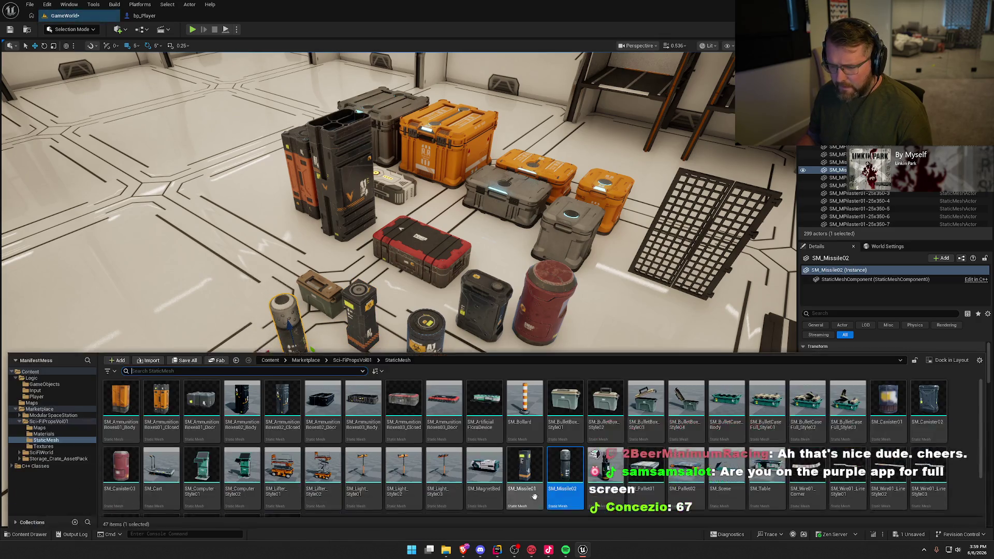
mouse_move(560, 469)
mouse_down()
mouse_move(197, 349)
mouse_move(223, 339)
mouse_move(400, 361)
mouse_up()
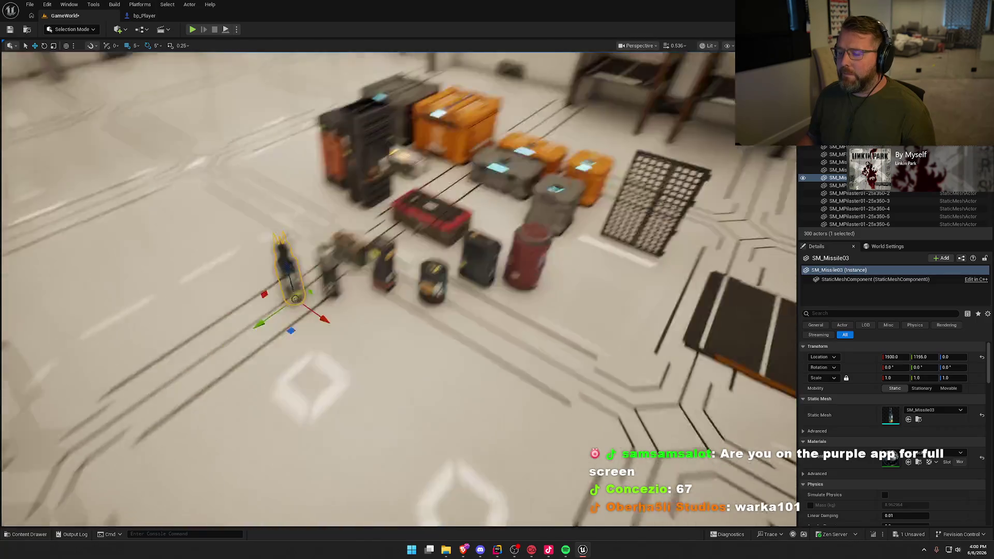
key(Escape)
Drop the SM_Scene mesh into the level, then undo the unwanted teal floor plane
key(ctrl+space)
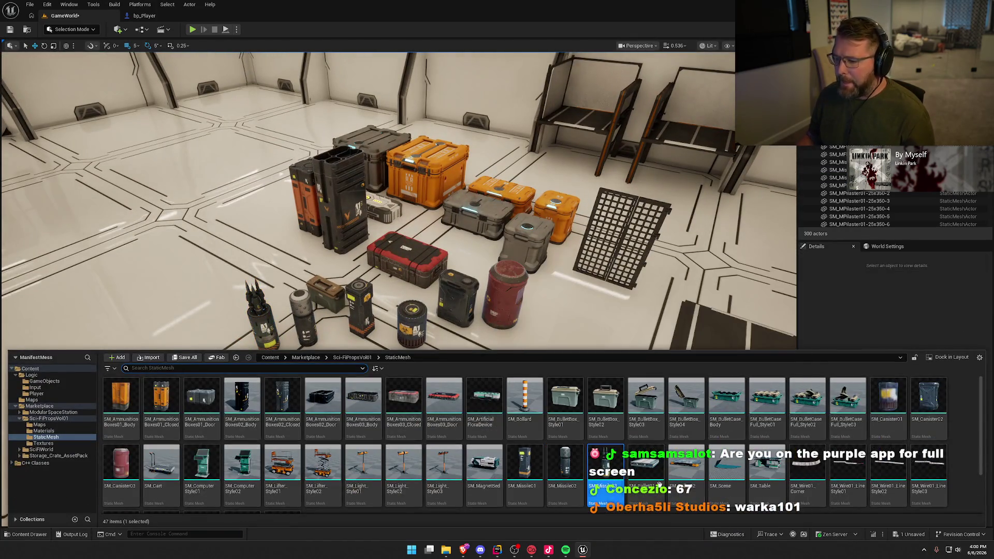
scroll(651, 469, down, 2)
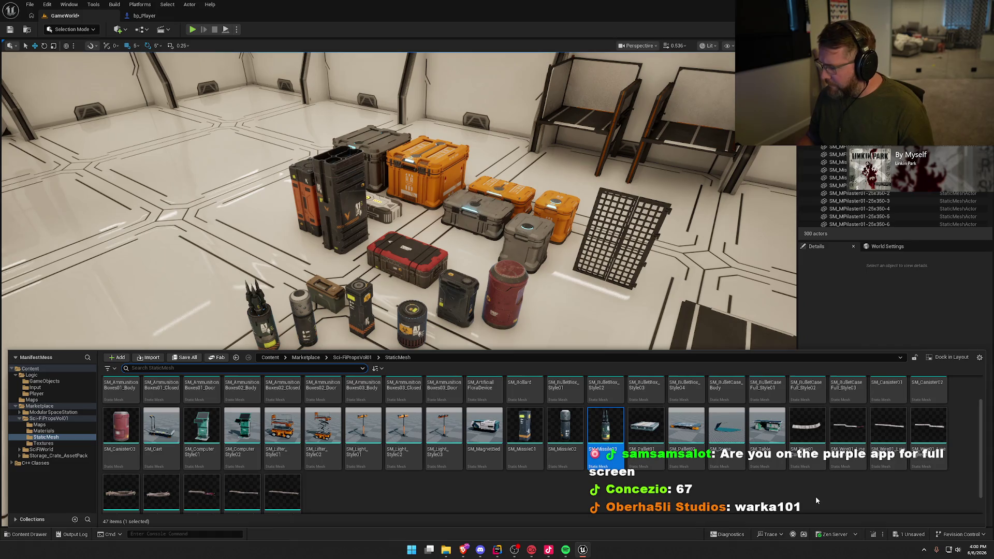
mouse_move(724, 437)
mouse_down()
mouse_move(184, 281)
mouse_move(188, 290)
mouse_up()
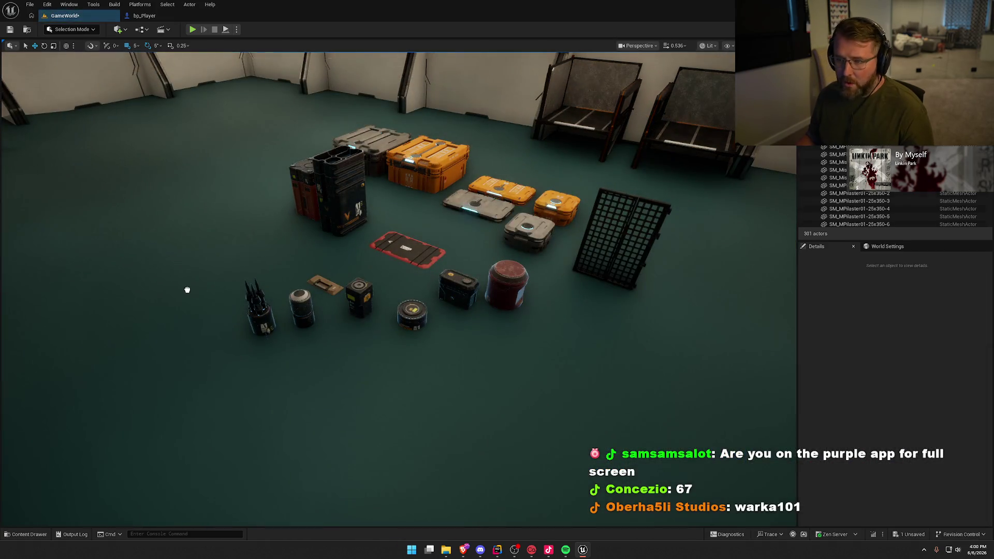
key(ctrl+z)
key(ctrl+space)
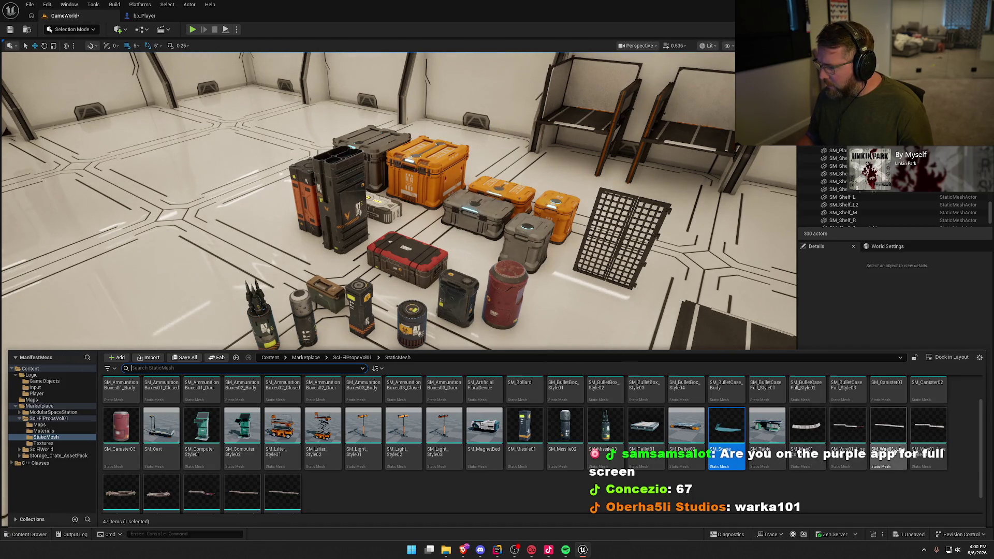
scroll(579, 479, up, 2)
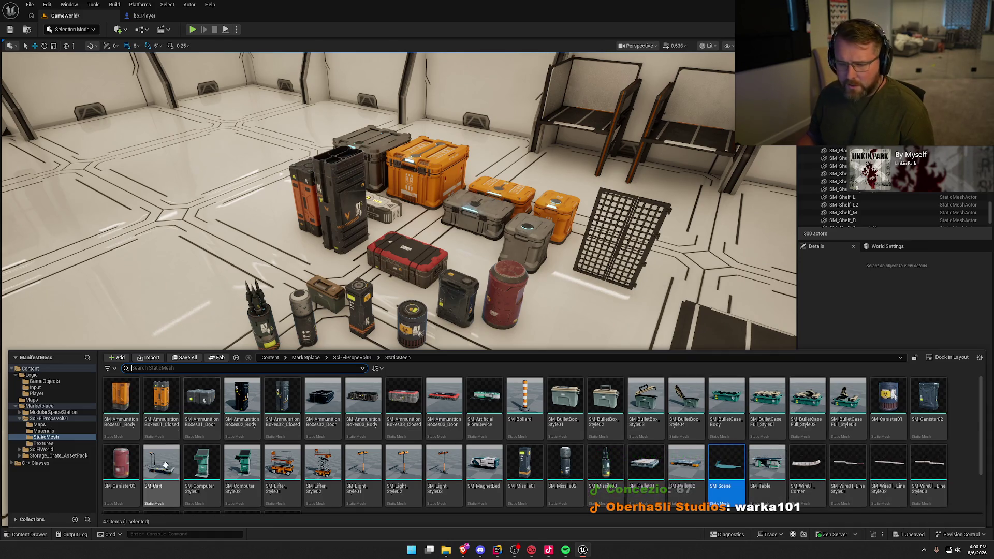
Place OS_Luggage_1_Large from ModularSpaceStation > StaticMeshes > Props in the level
click(22, 419)
click(52, 412)
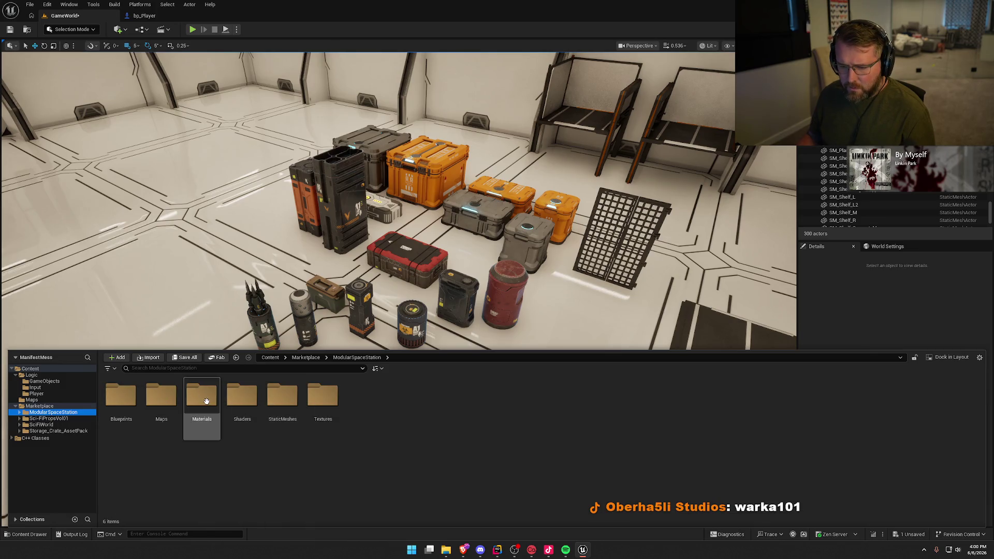
double_click(284, 400)
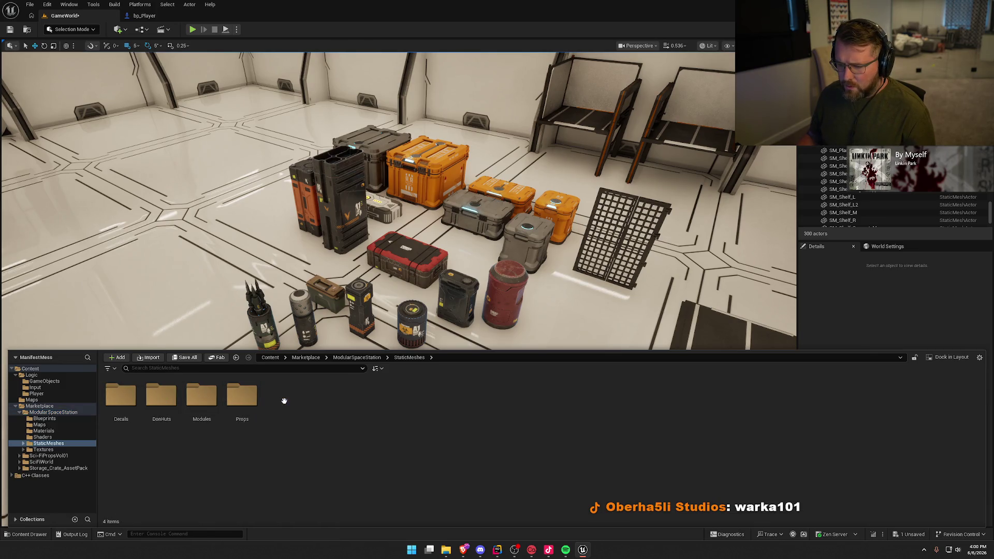
double_click(247, 417)
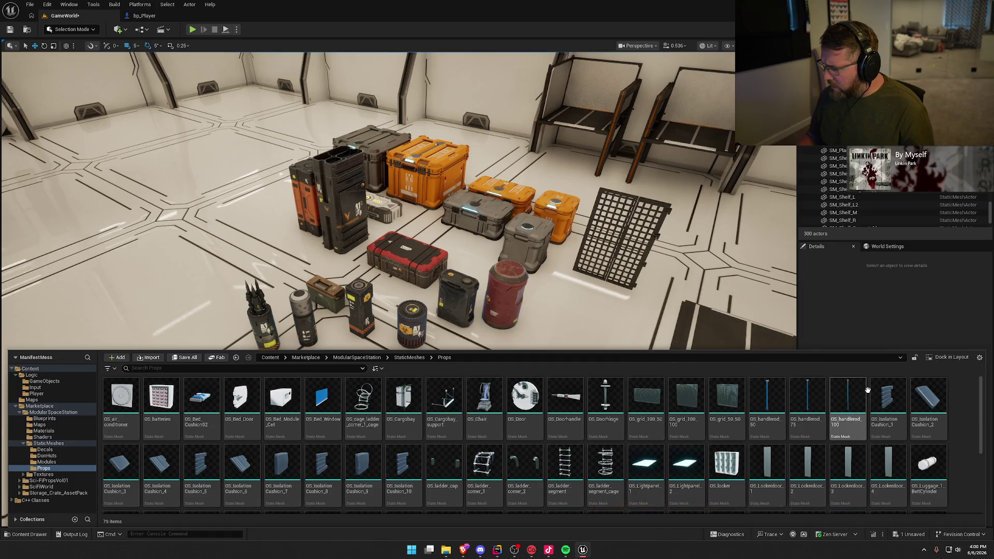
scroll(930, 431, down, 2)
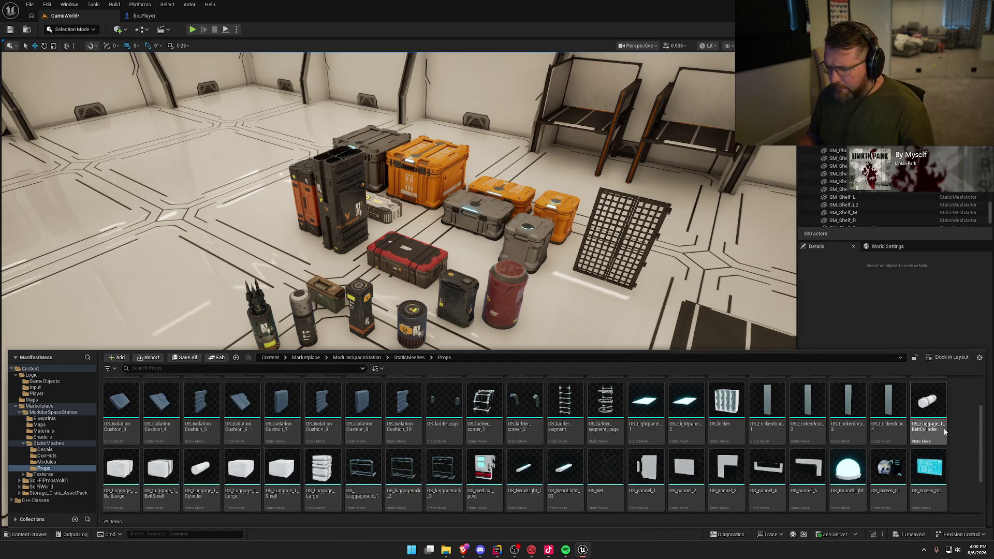
scroll(945, 432, down, 2)
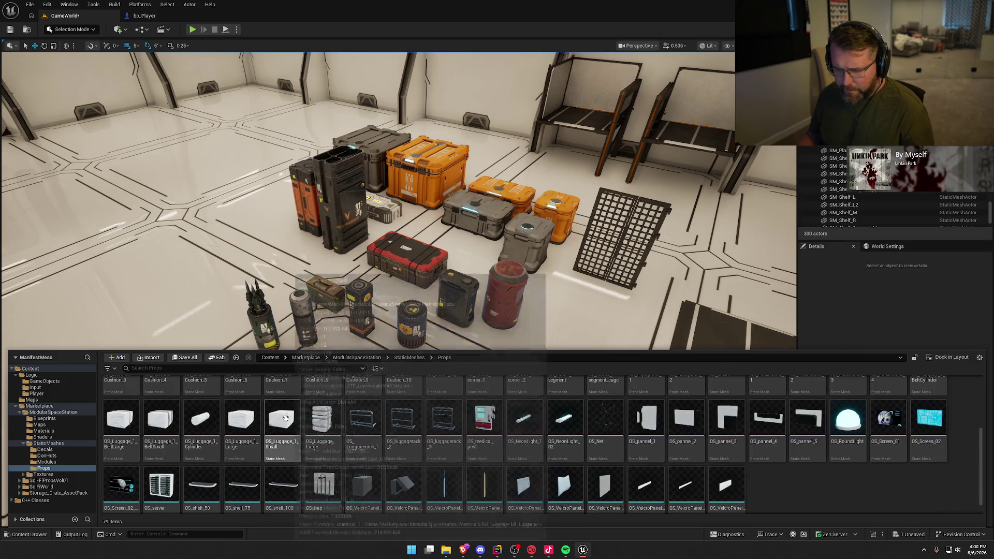
click(243, 425)
mouse_move(243, 426)
mouse_down()
mouse_move(231, 253)
mouse_move(195, 238)
mouse_up()
Add the small luggage beside it; try an upright OS_Luggage_Large bundle, then delete it
key(ctrl+space)
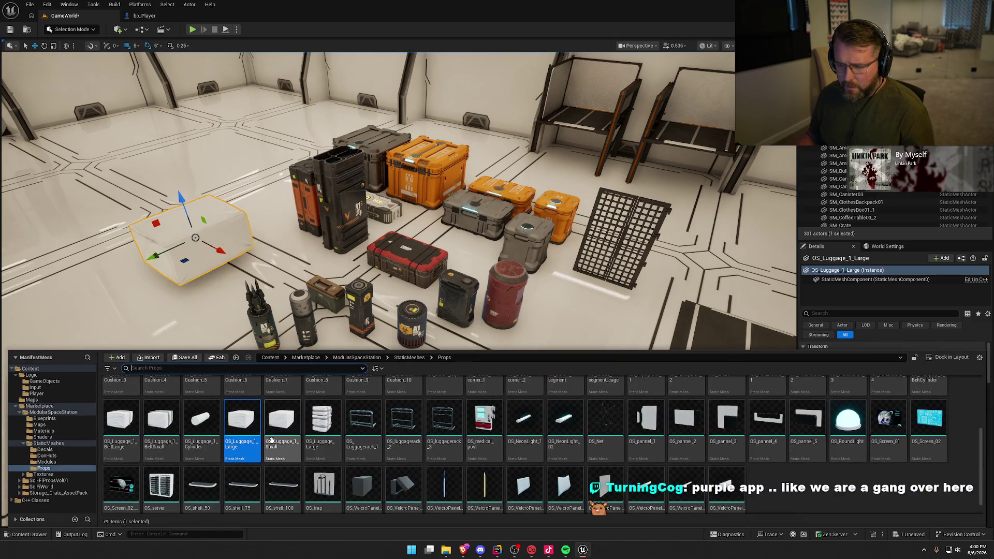
mouse_move(272, 440)
mouse_down()
mouse_move(249, 393)
mouse_move(144, 300)
mouse_up()
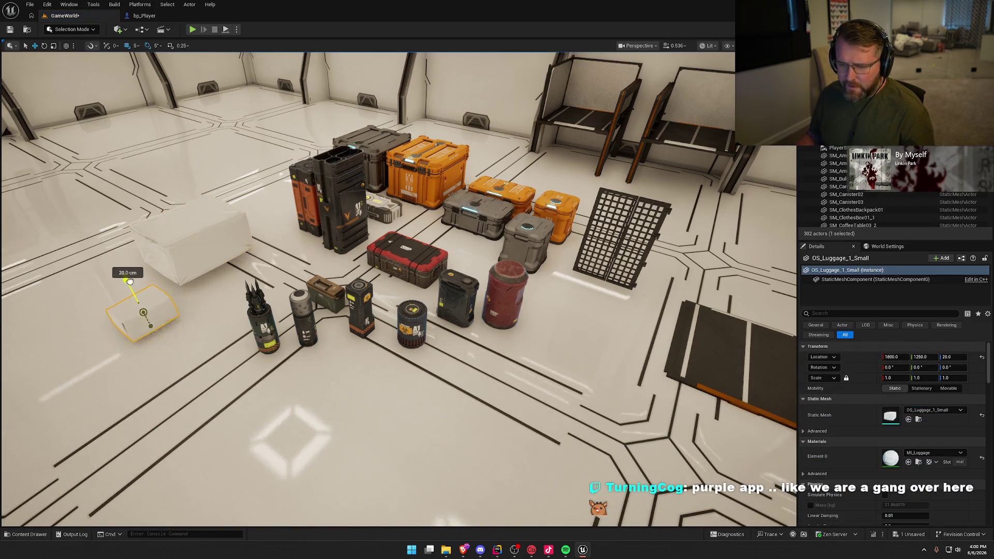
click(129, 280)
key(ctrl+space)
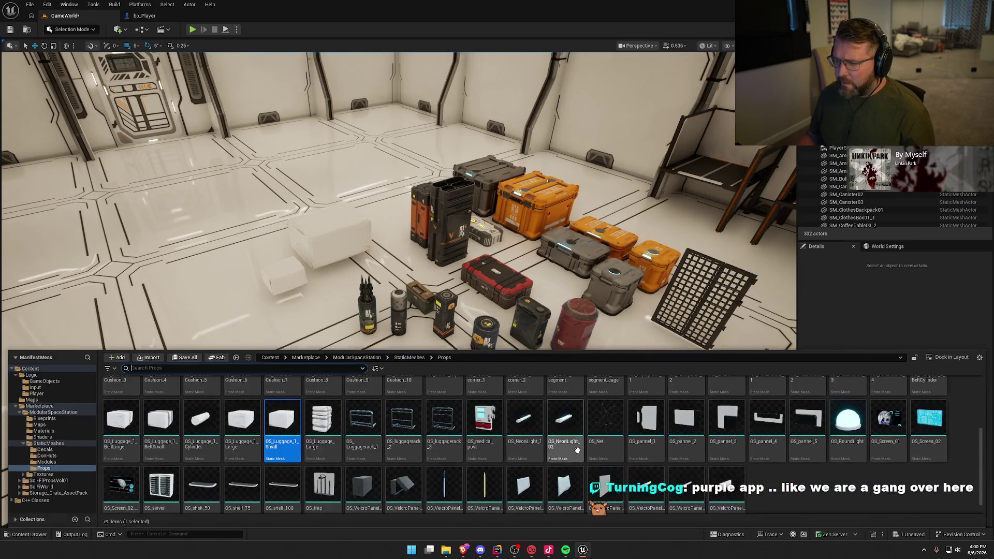
mouse_move(324, 446)
mouse_down()
mouse_move(202, 313)
mouse_move(166, 228)
mouse_up()
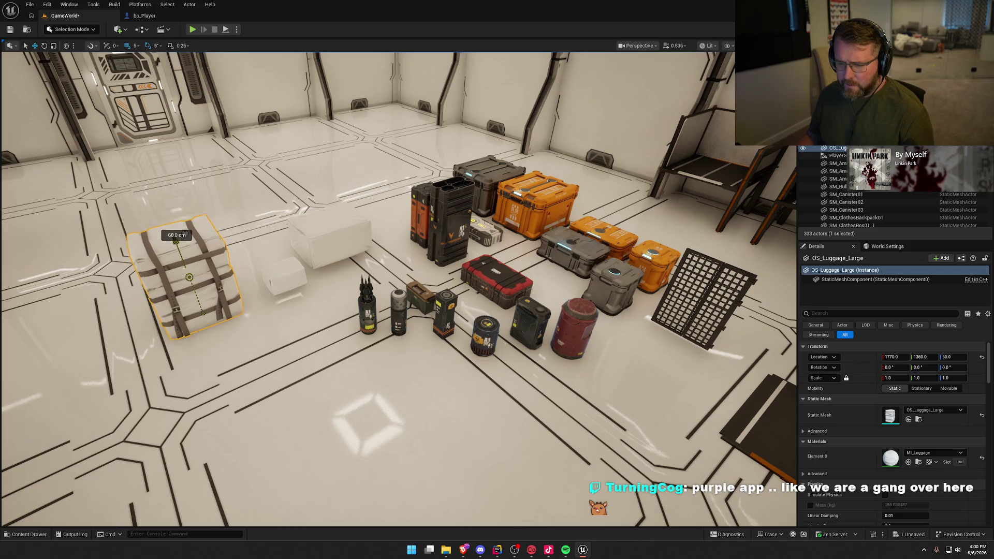
click(384, 382)
key(w)
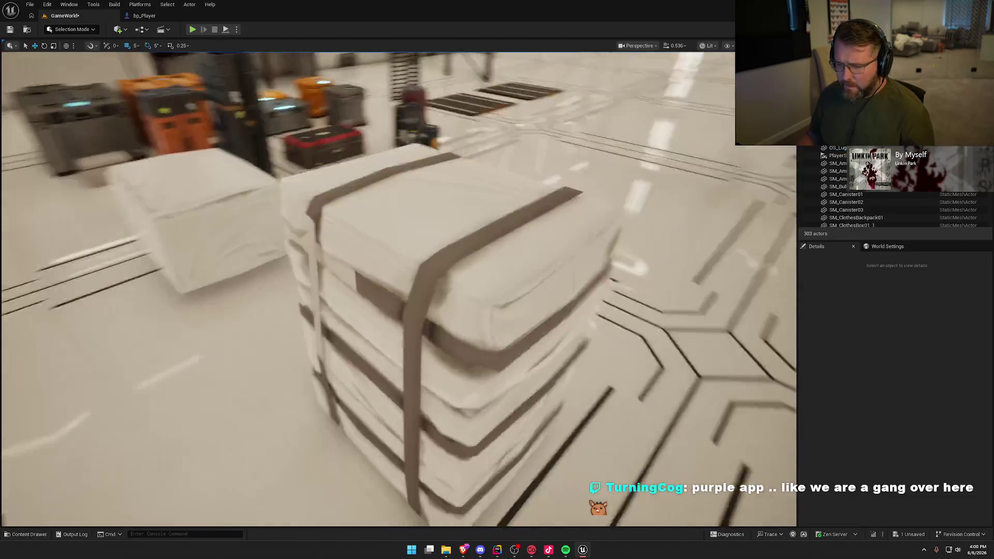
key(s)
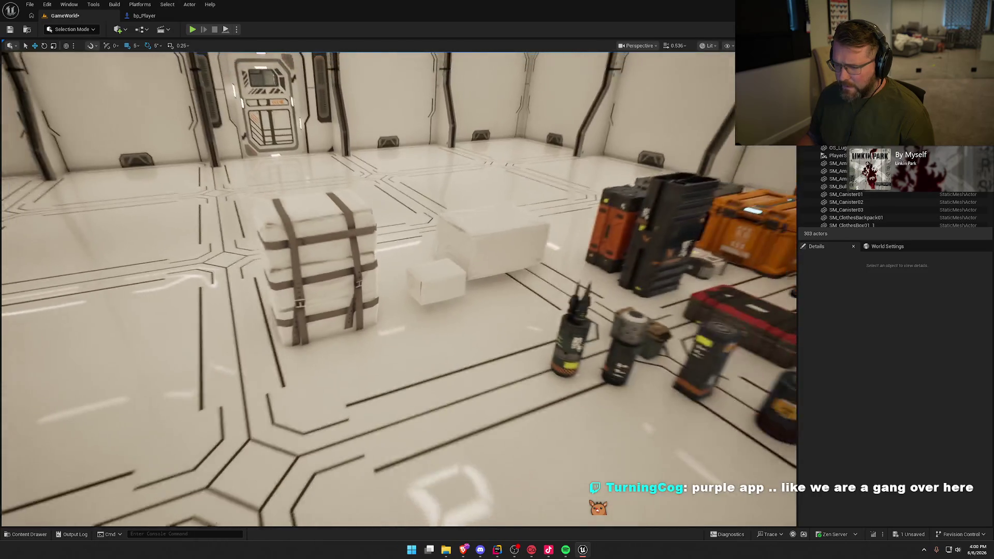
click(320, 273)
key(Delete)
Place the OS_Luggage_Large bundle on the floor and a closed velcro box beside it
key(ctrl+space)
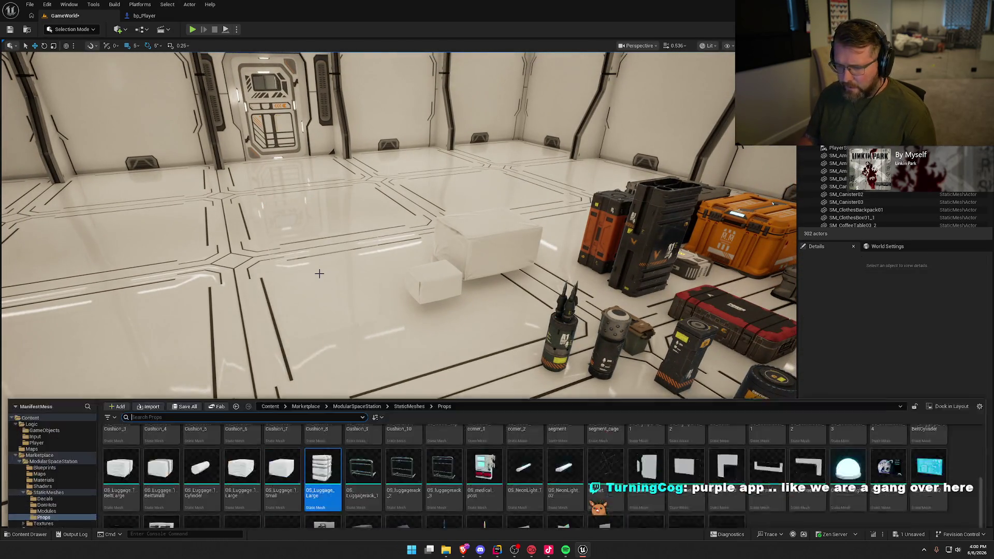
mouse_move(323, 420)
mouse_down()
mouse_move(322, 301)
mouse_move(404, 321)
mouse_move(469, 352)
mouse_up()
click(339, 291)
key(ctrl+space)
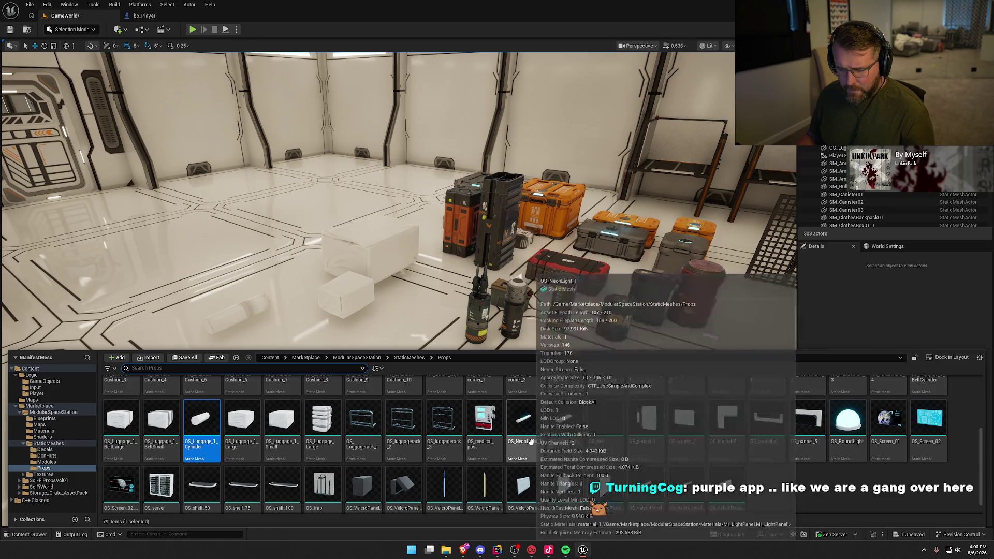
click(810, 498)
scroll(811, 501, down, 1)
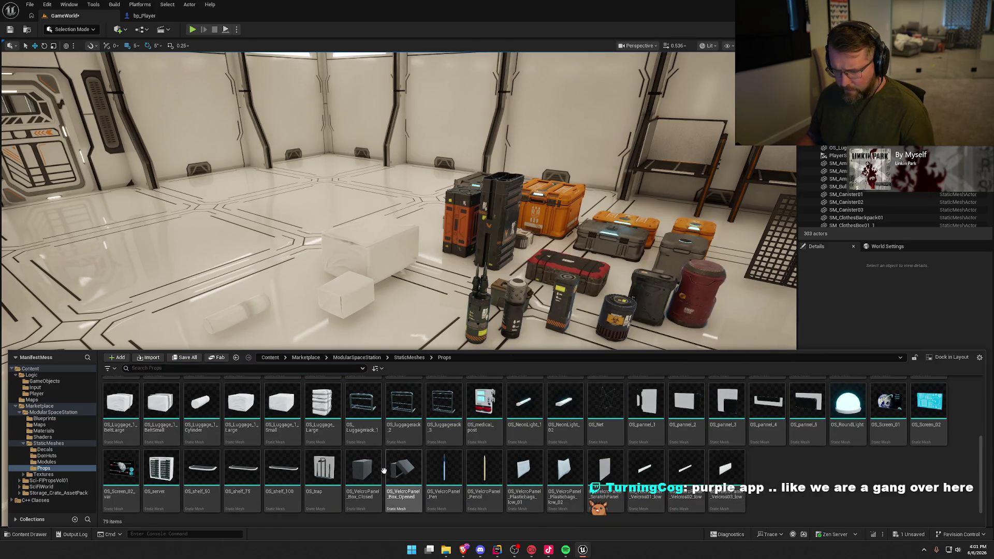
drag(374, 468, 404, 314)
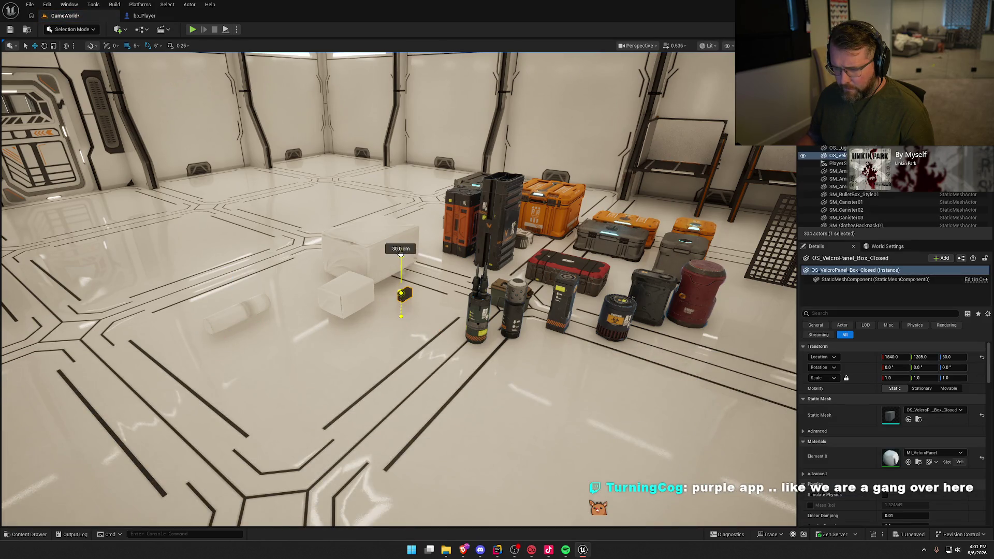
key(Escape)
Bring a server rack into the level, then delete it
scroll(488, 377, down, 4)
key(ctrl+space)
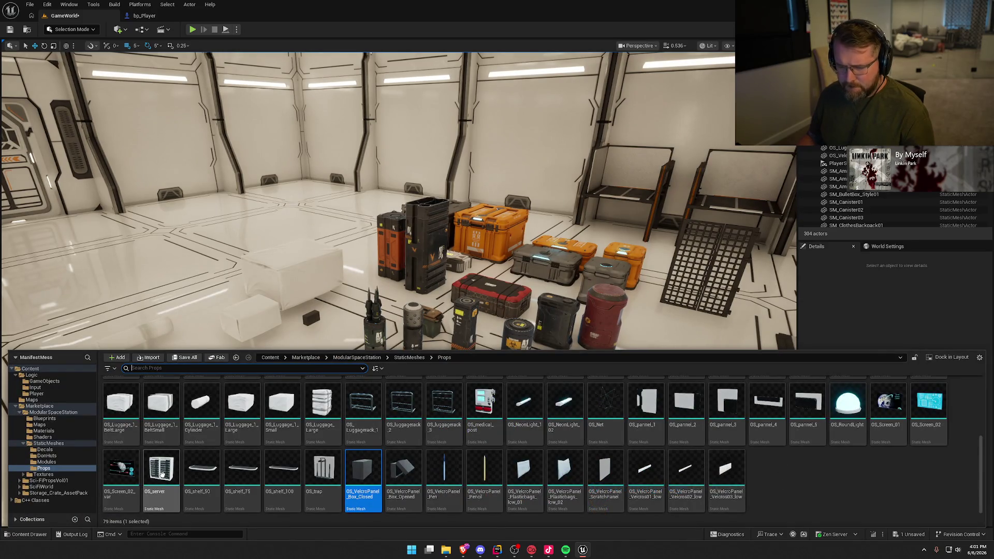
mouse_move(161, 469)
mouse_down()
mouse_move(273, 307)
mouse_move(465, 420)
mouse_up()
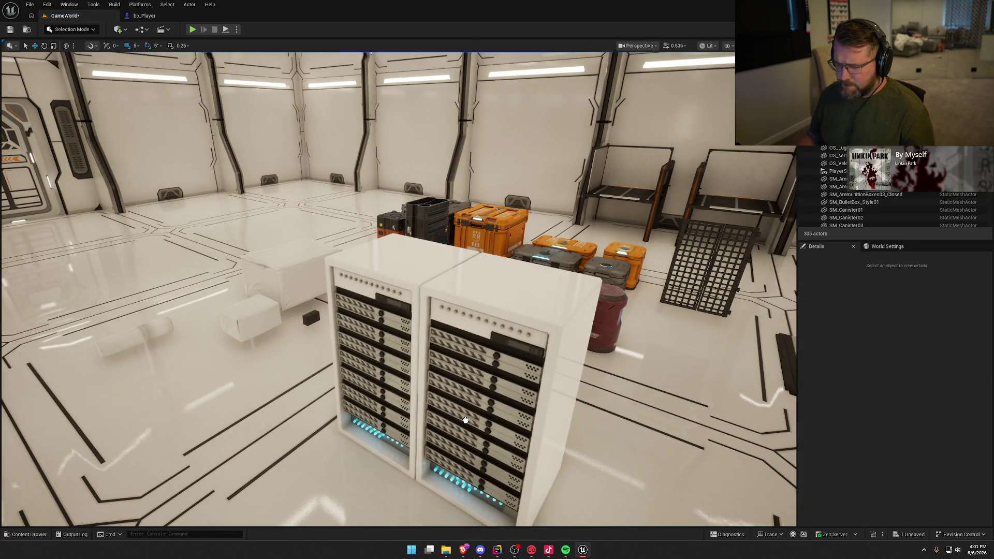
click(466, 421)
scroll(476, 414, down, 5)
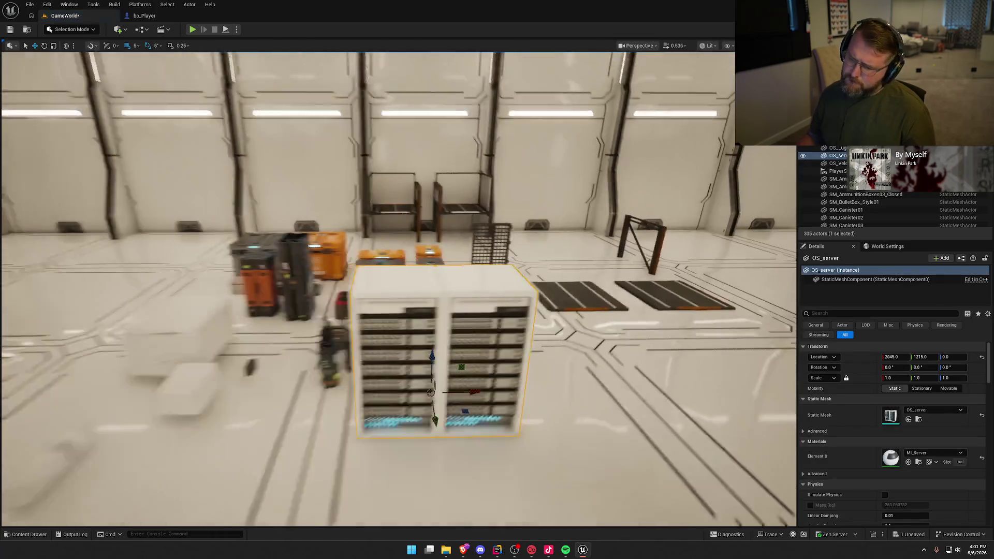
key(Delete)
key(ctrl+space)
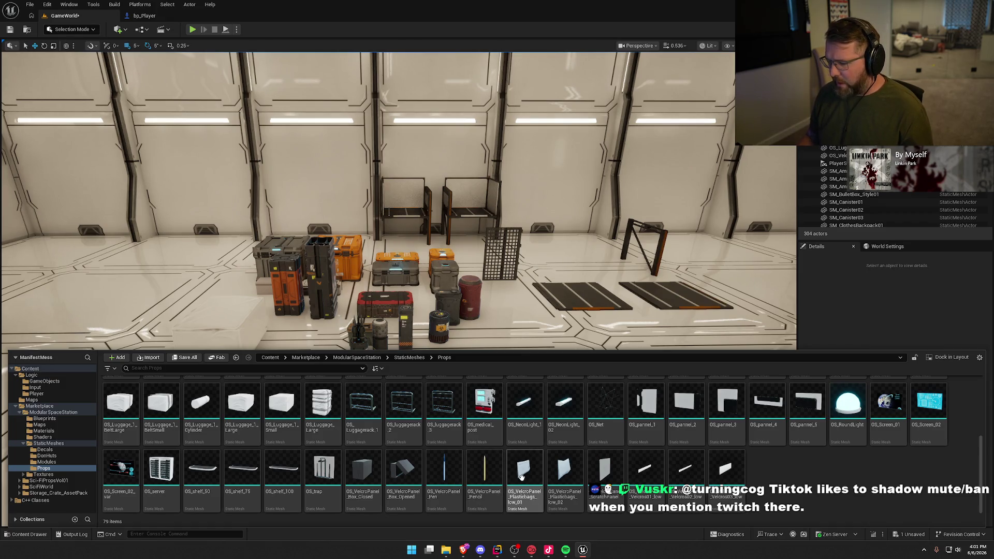
Try a velcro panel on the floor, delete it, and pull back over the prop group
drag(524, 468, 529, 318)
drag(488, 387, 488, 387)
key(f)
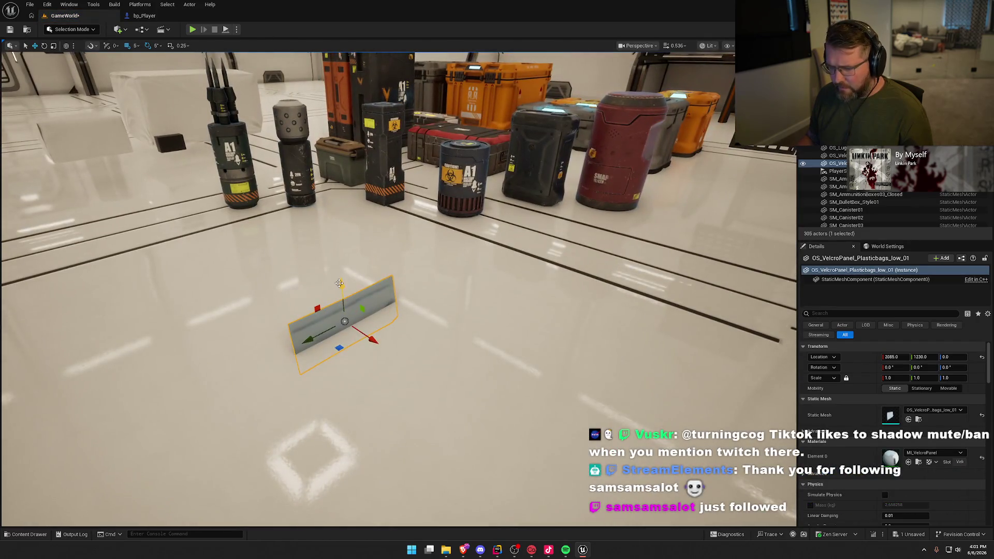
drag(340, 288, 336, 178)
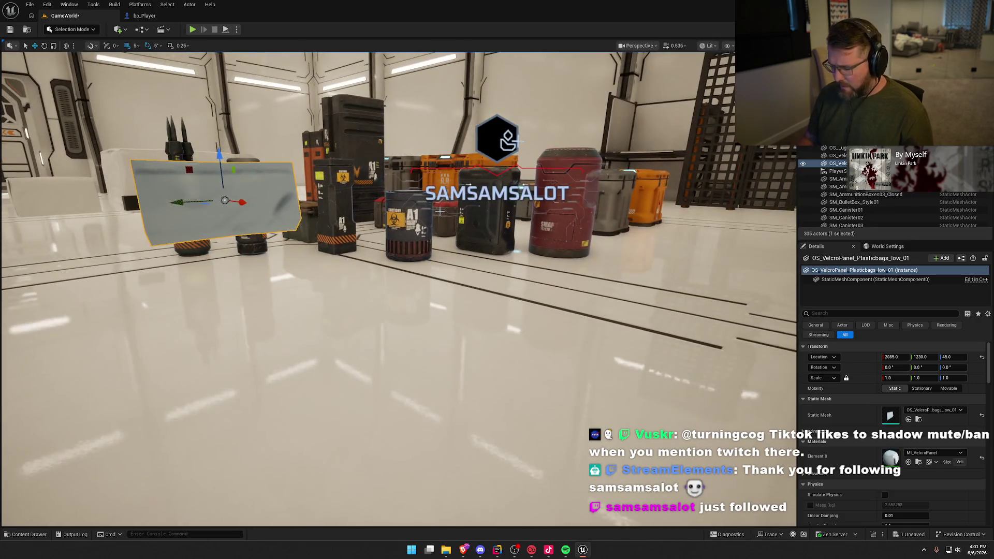
key(Delete)
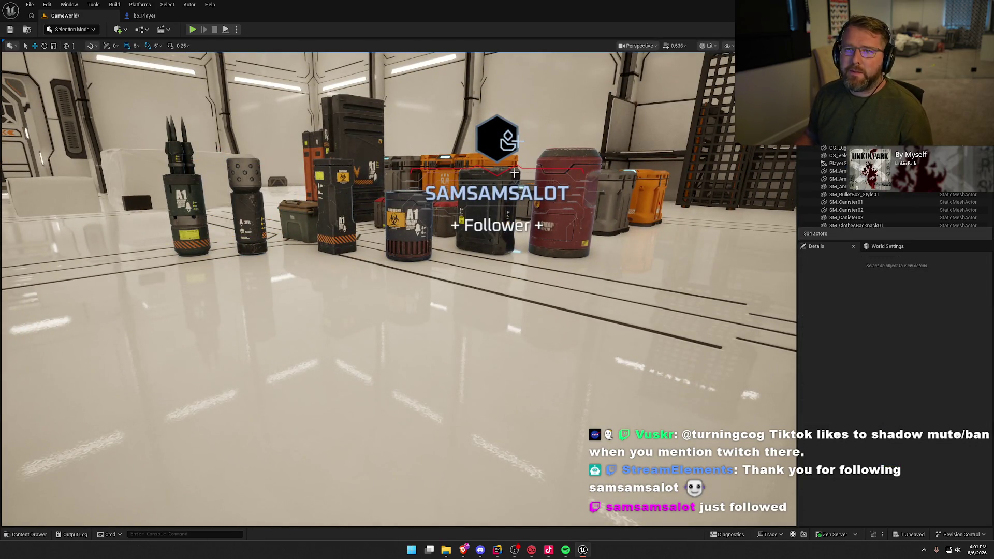
drag(514, 173, 559, 214)
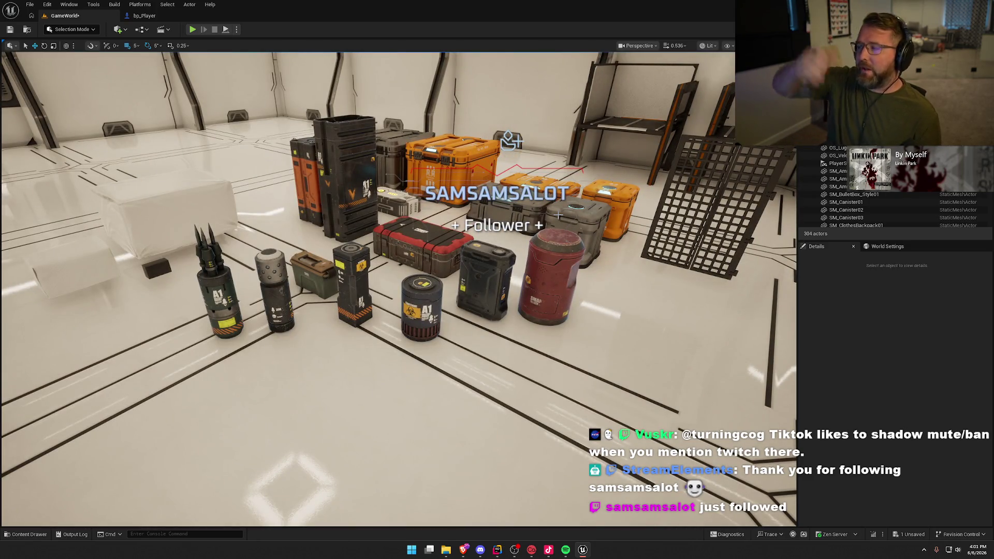
drag(462, 139, 474, 176)
key(ctrl+space)
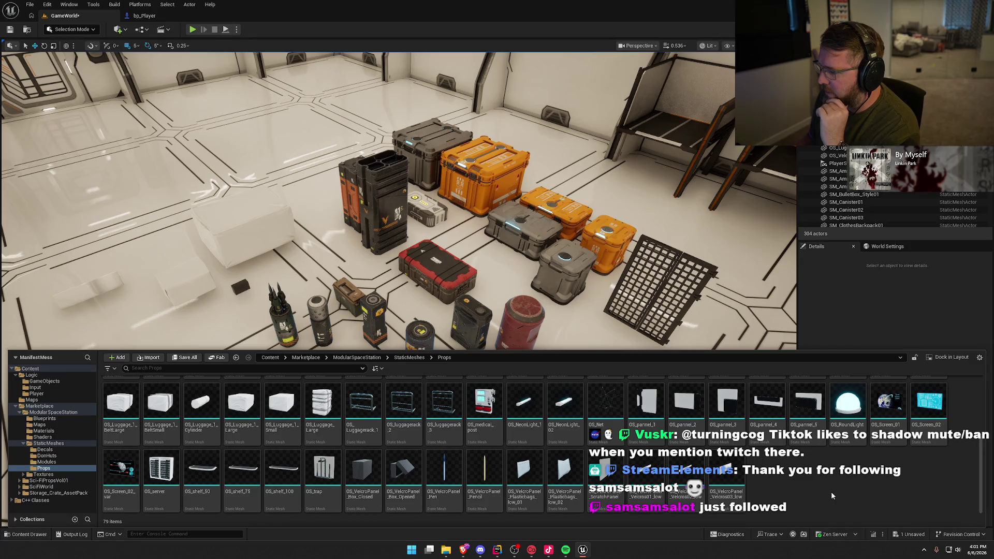
scroll(831, 492, up, 3)
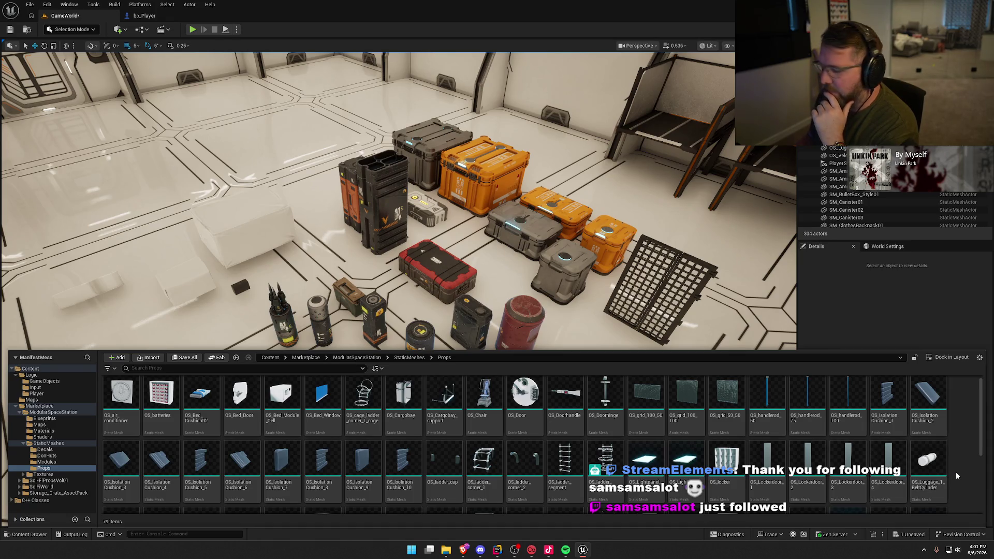
scroll(956, 472, up, 1)
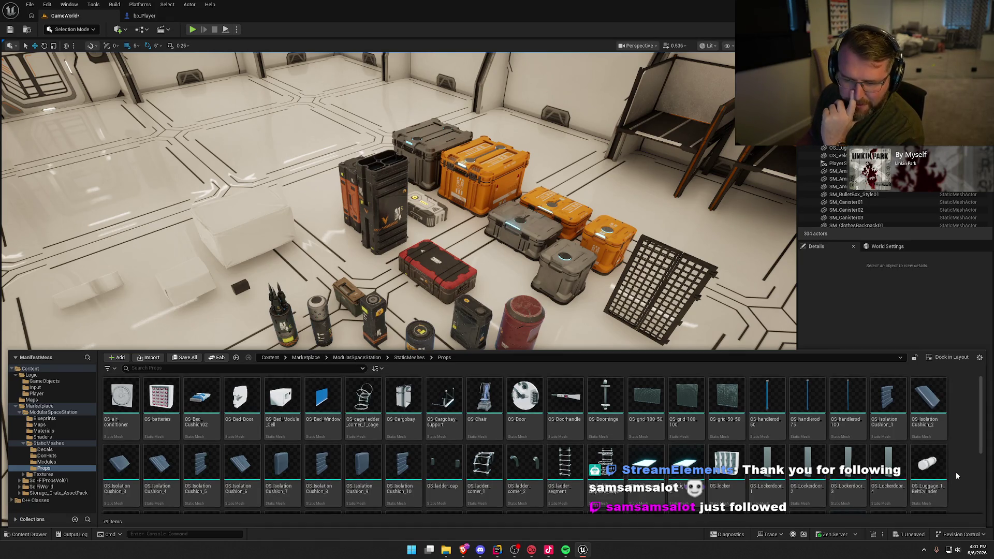
mouse_move(161, 396)
mouse_down()
mouse_move(466, 415)
mouse_move(440, 447)
mouse_move(441, 466)
mouse_move(373, 508)
mouse_move(447, 380)
mouse_up()
key(f)
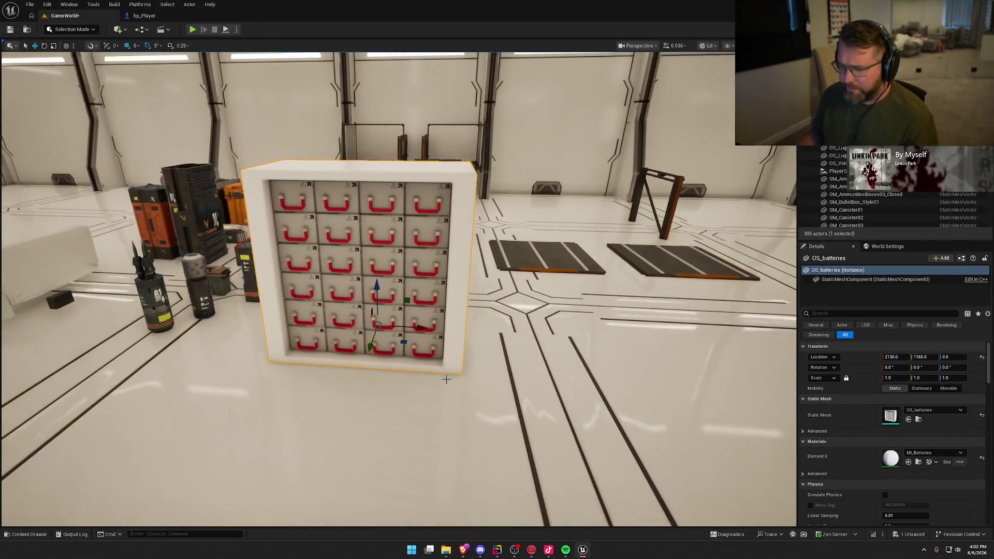
key(Delete)
key(ctrl+space)
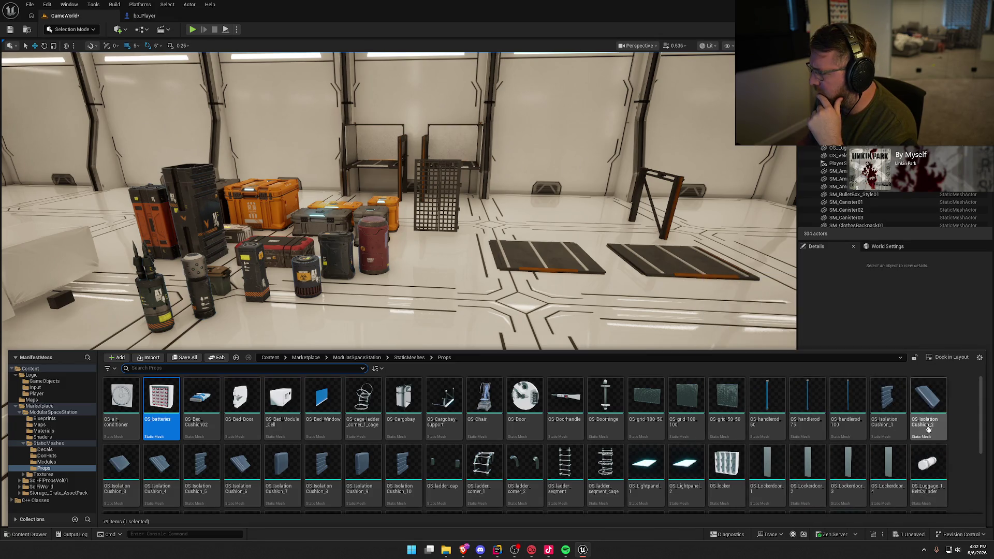
scroll(936, 448, down, 1)
scroll(938, 447, down, 3)
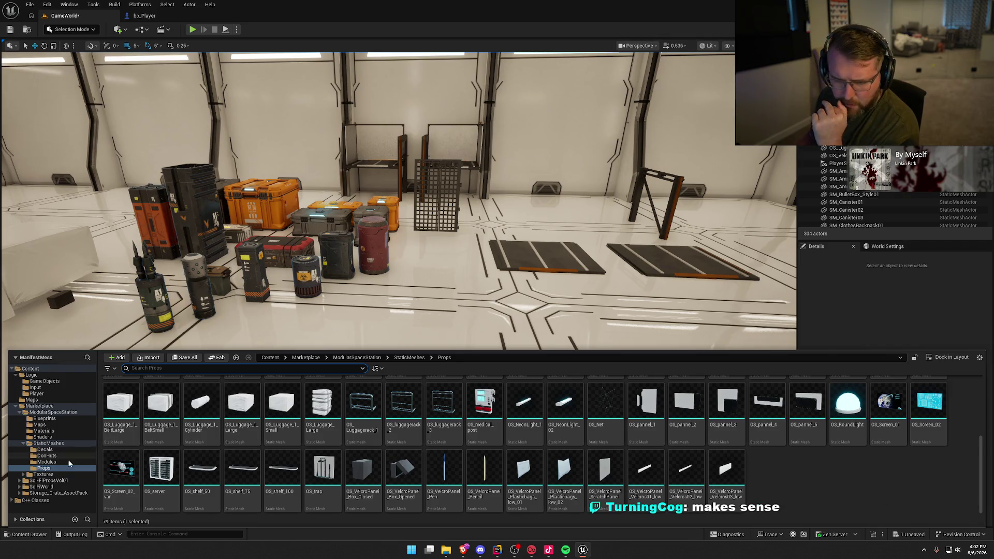
Place the OS_DonHuts statue from the DonHuts folder on the floor in front of the props
click(44, 462)
click(43, 455)
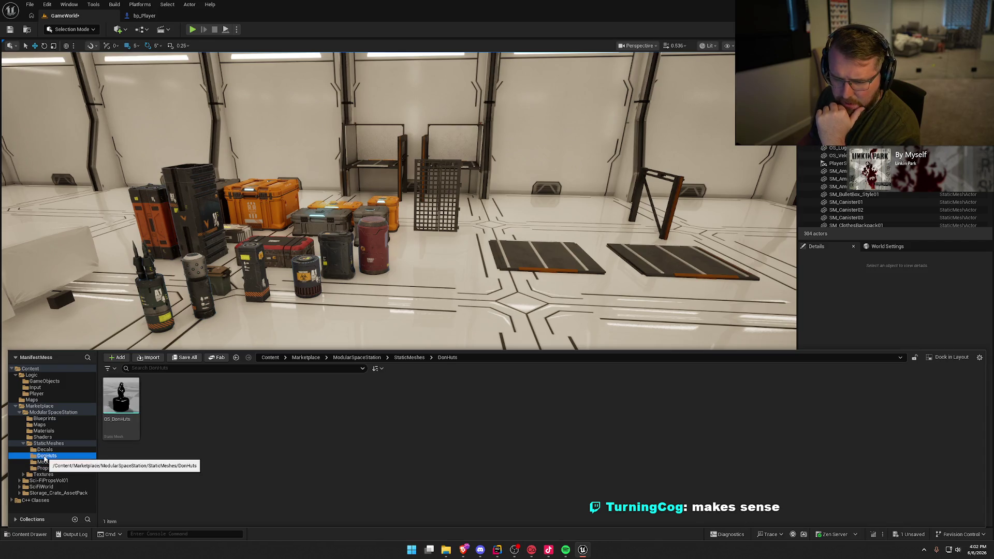
mouse_move(121, 396)
mouse_down()
mouse_move(386, 311)
mouse_move(355, 332)
mouse_move(365, 339)
mouse_up()
key(f)
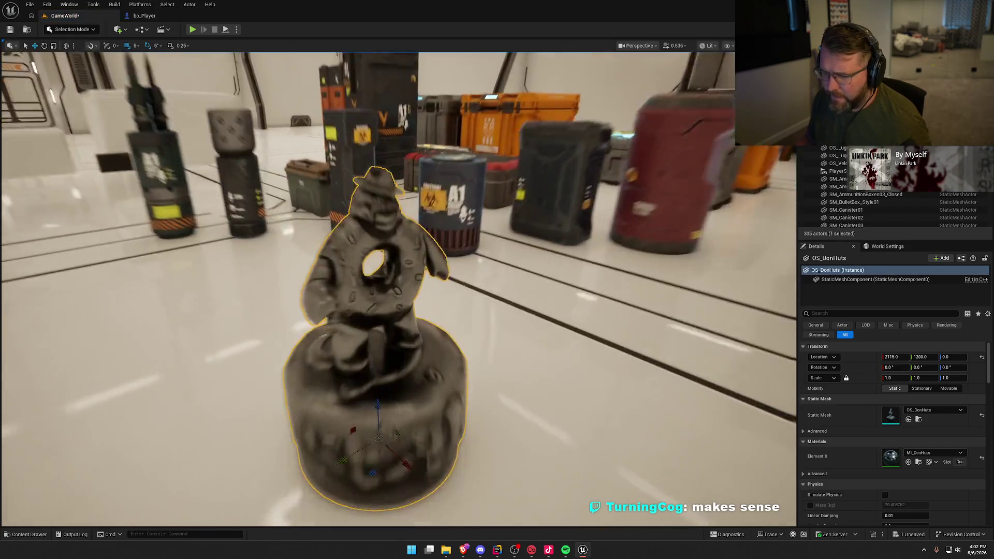
scroll(469, 427, down, 5)
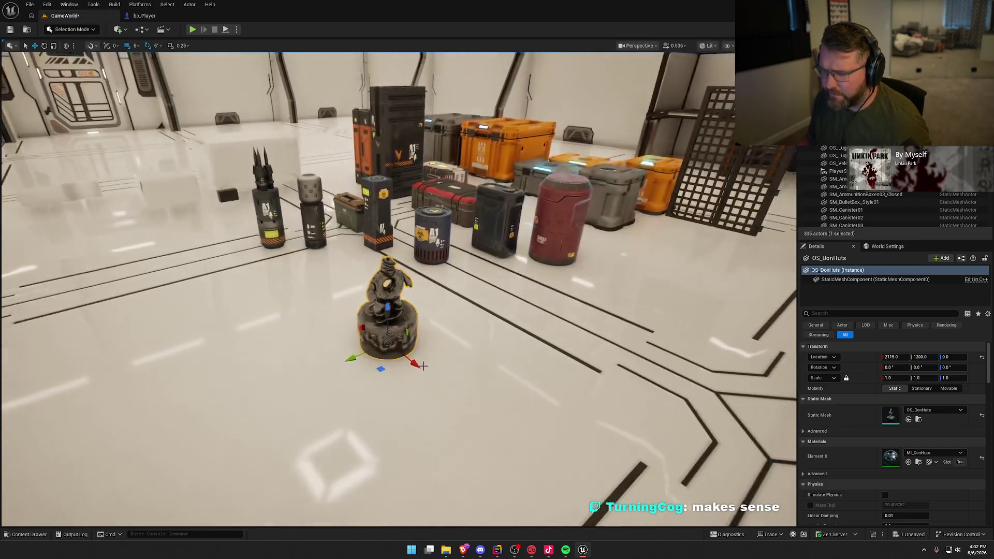
click(469, 427)
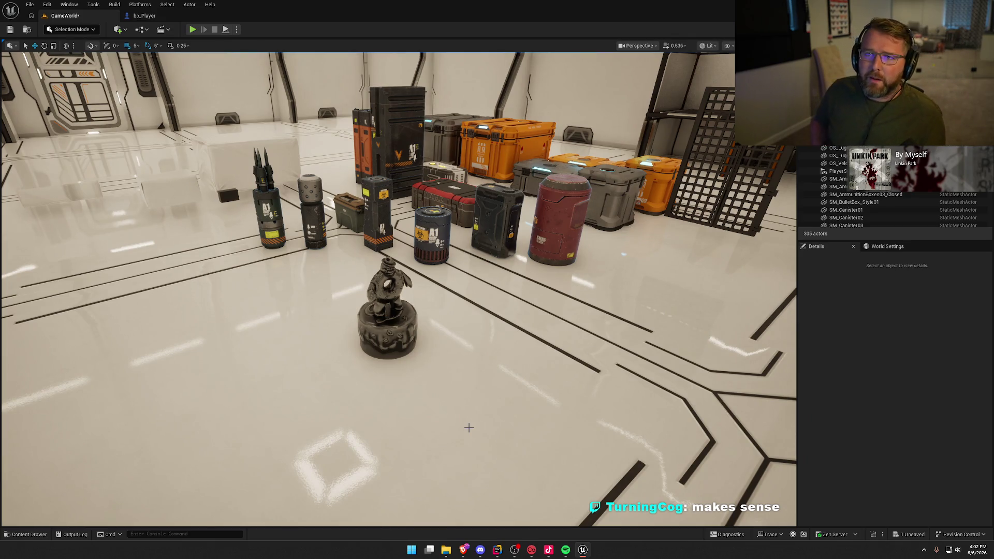
mouse_move(485, 359)
mouse_down()
mouse_move(474, 352)
mouse_move(466, 362)
mouse_move(554, 316)
mouse_up()
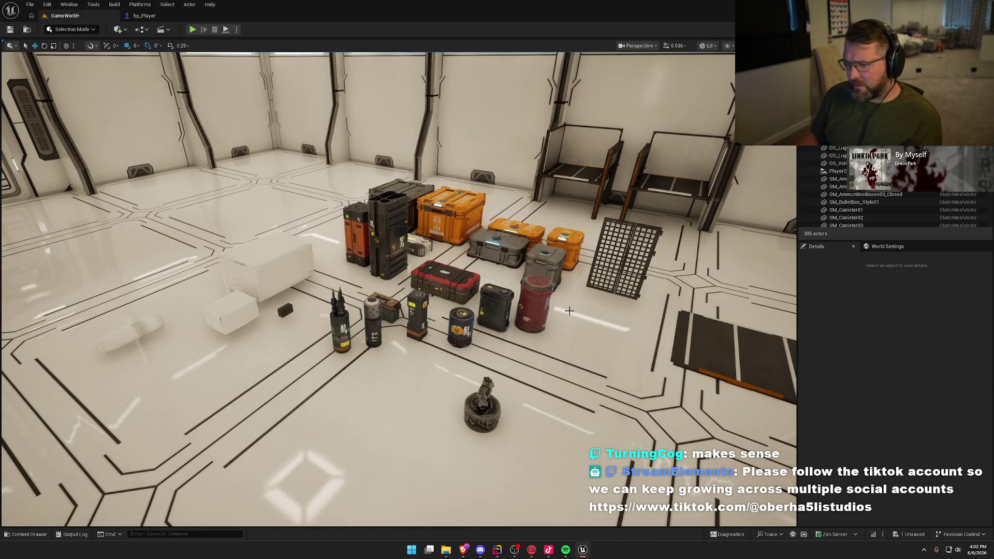
scroll(563, 317, up, 5)
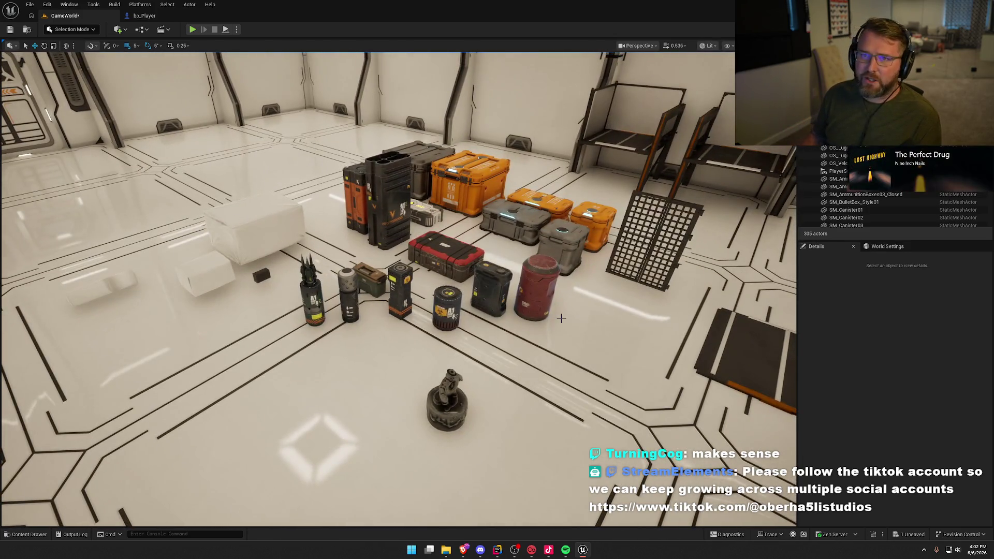
Show the Sci-FiPropsVol01 pack's folders, listing the BP_Door and BP_Locker blueprints
key(ctrl+space)
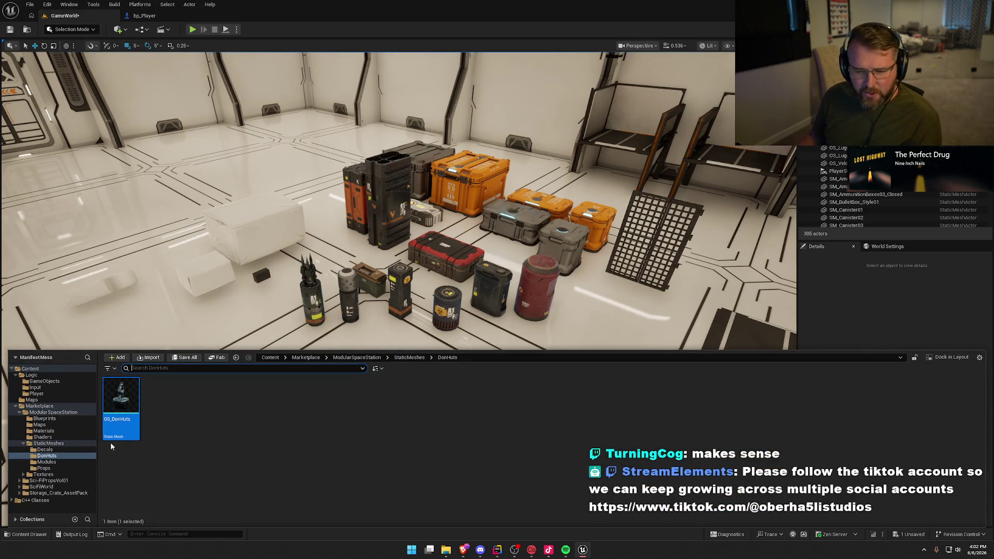
click(24, 444)
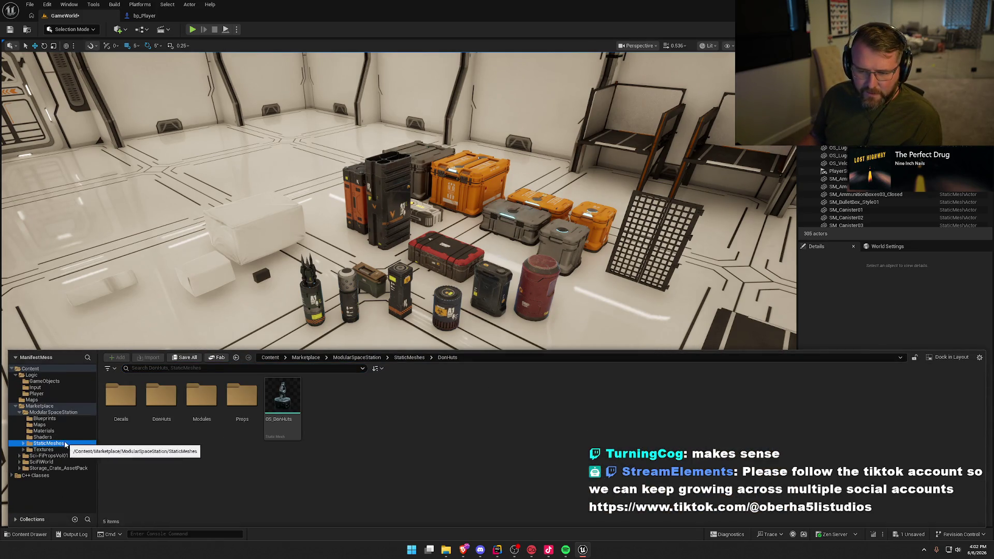
click(42, 419)
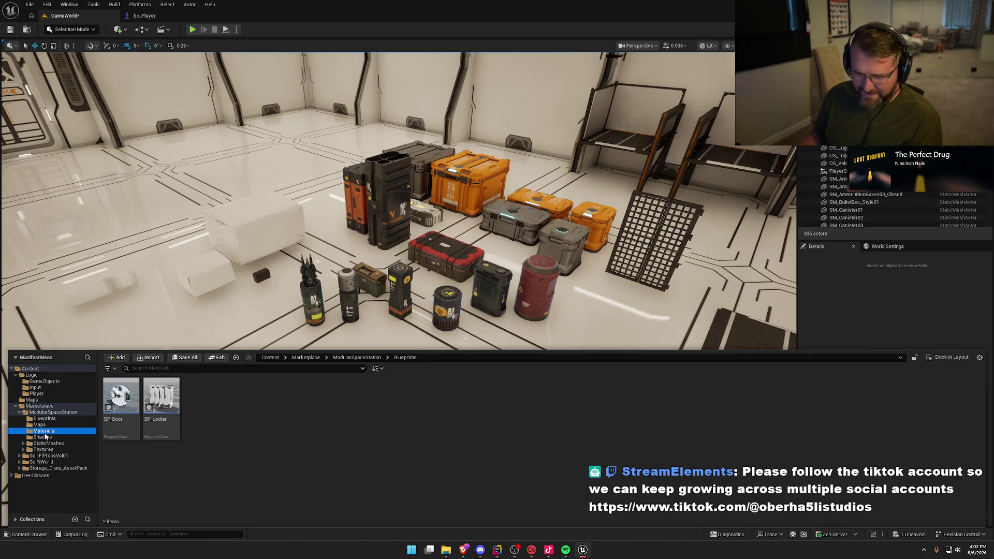
Open the Sci-FiPropsVol01 StaticMesh folder in the Content Drawer
click(44, 455)
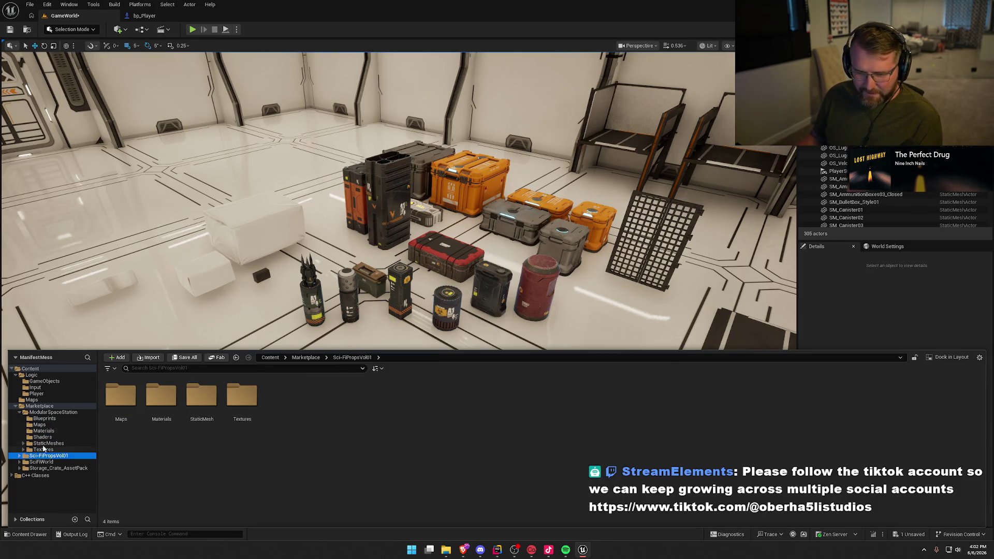
click(20, 412)
click(42, 412)
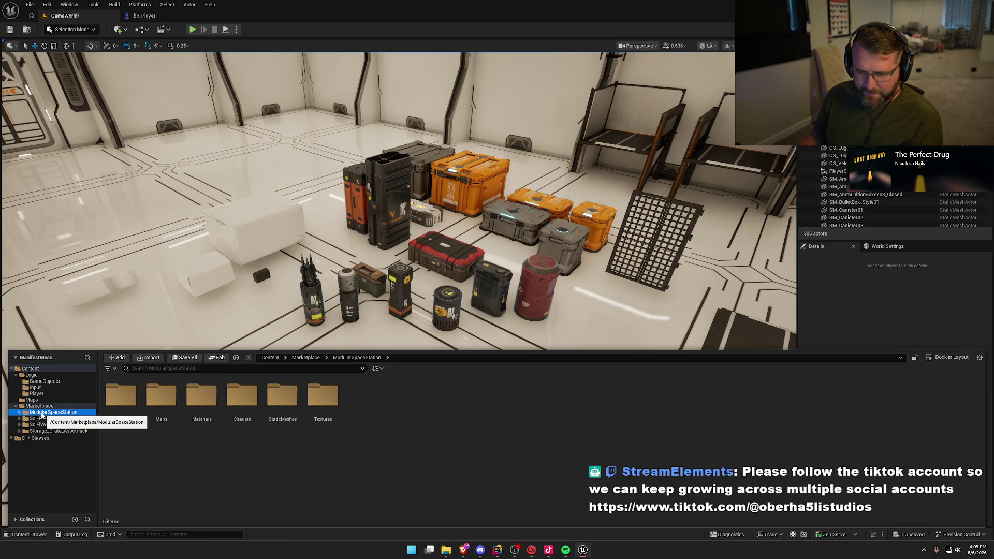
double_click(283, 396)
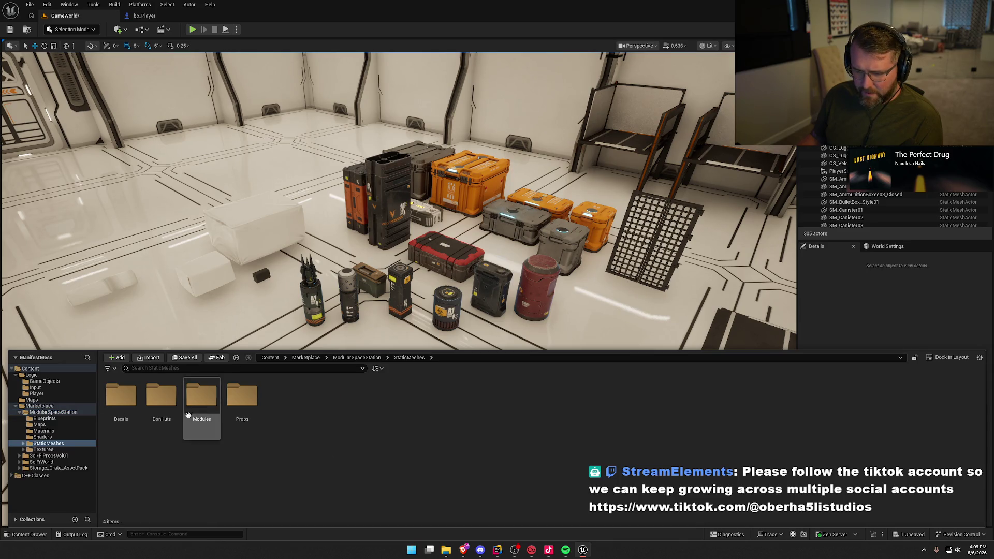
click(19, 413)
click(48, 418)
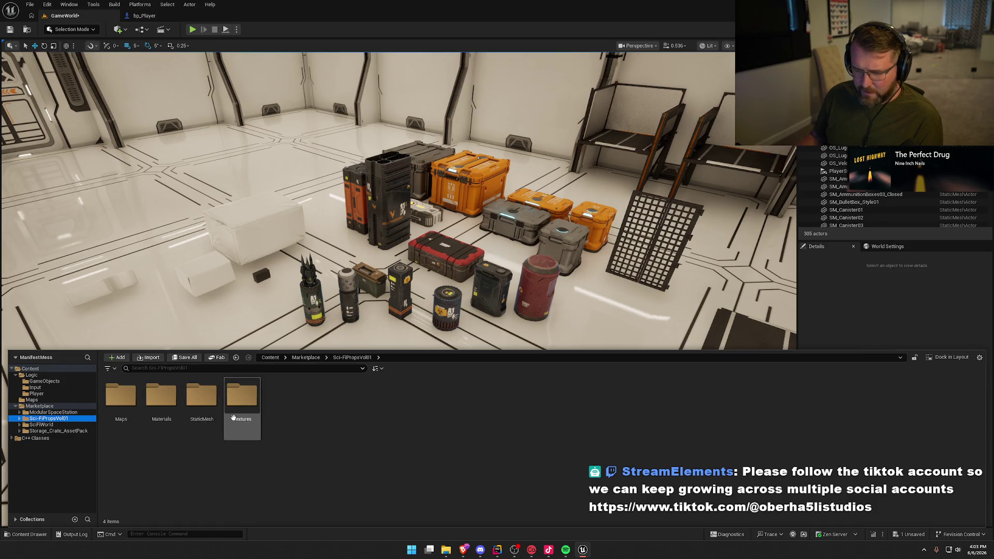
click(209, 401)
double_click(210, 402)
scroll(710, 477, down, 2)
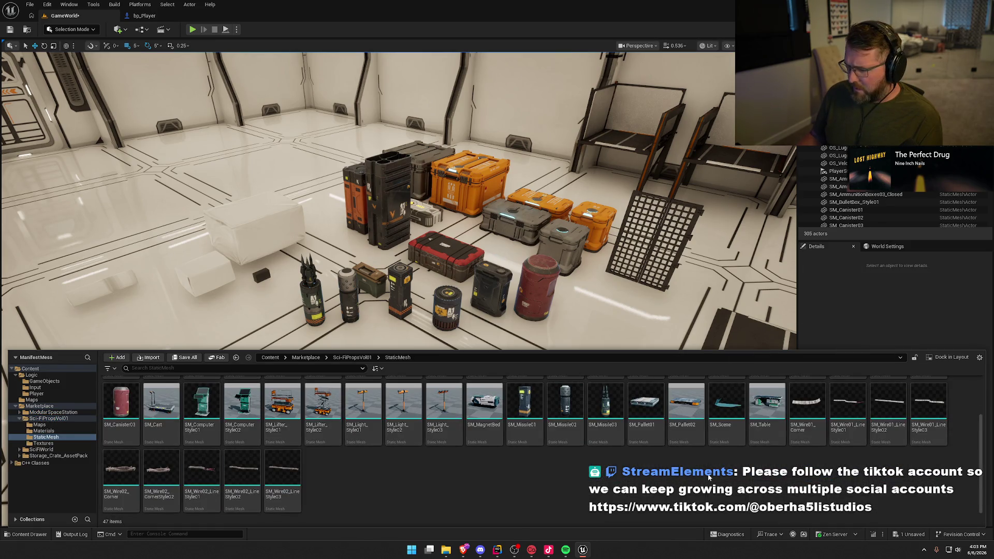
scroll(709, 477, up, 2)
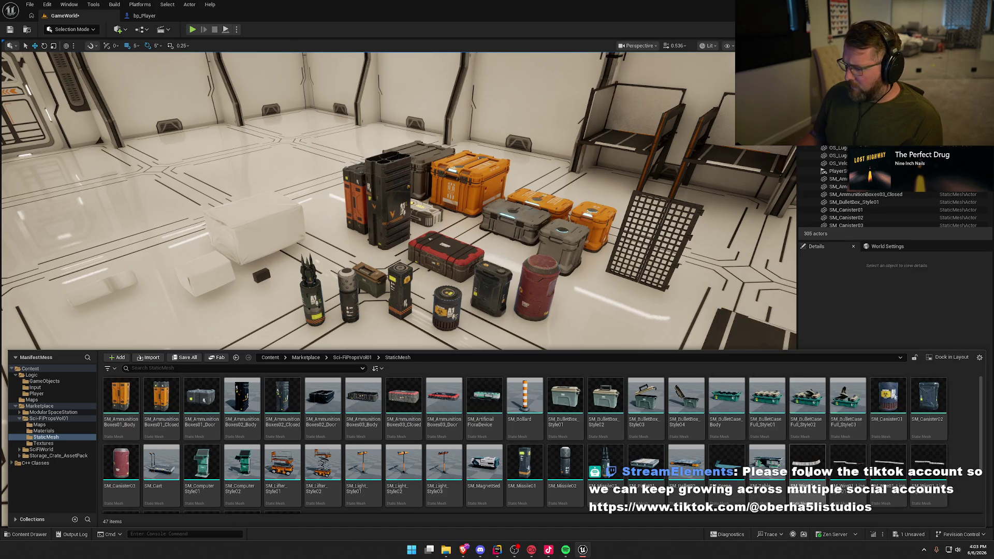
Save the level
click(470, 255)
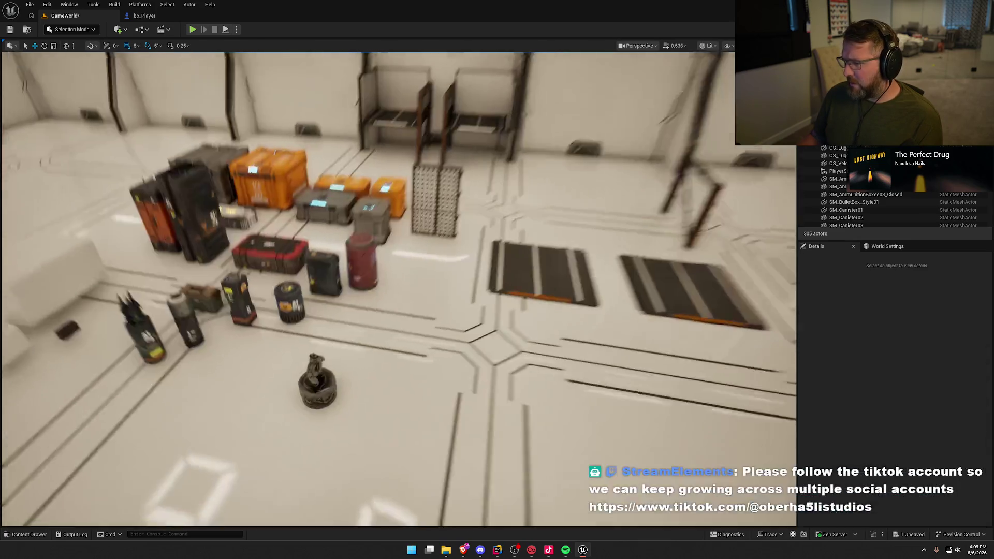
scroll(499, 260, down, 6)
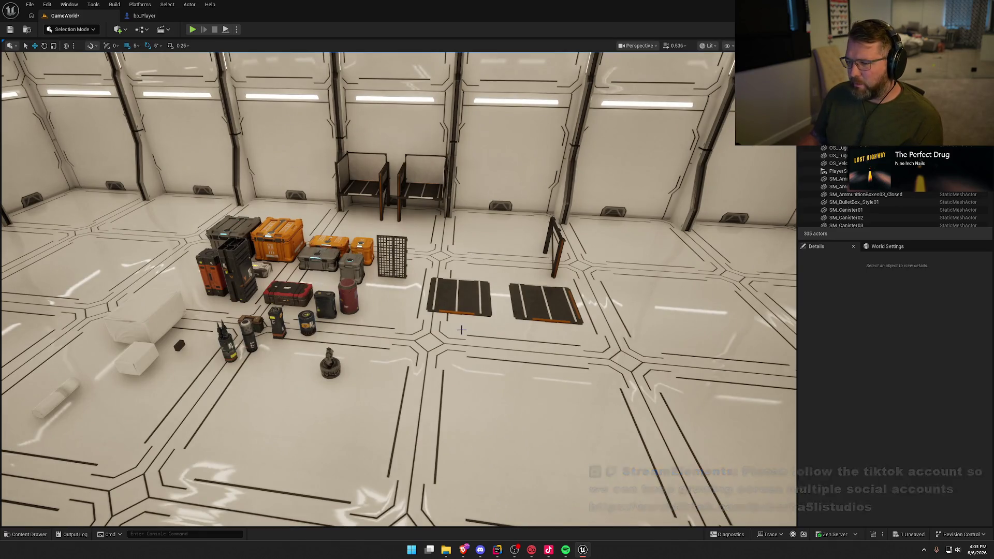
scroll(499, 260, up, 4)
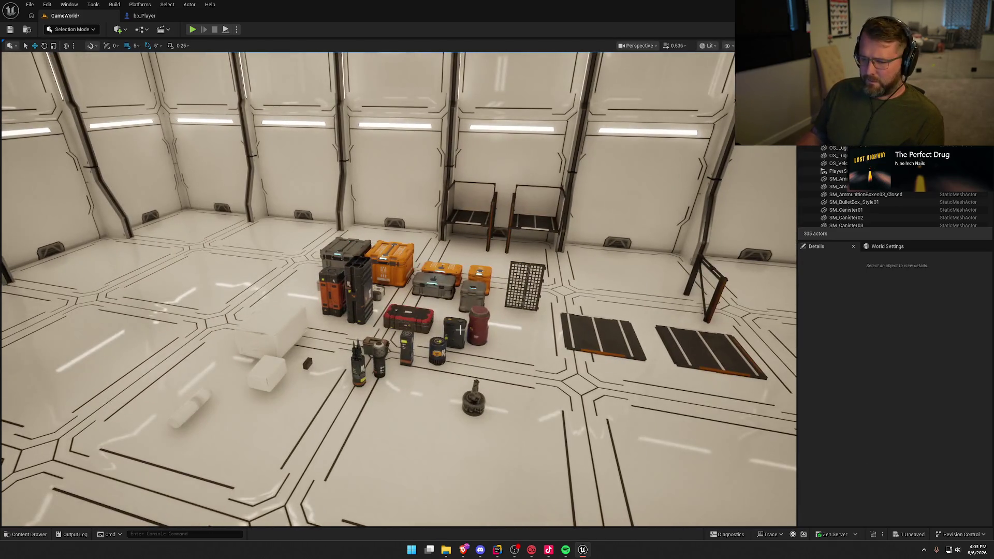
key(ctrl+s)
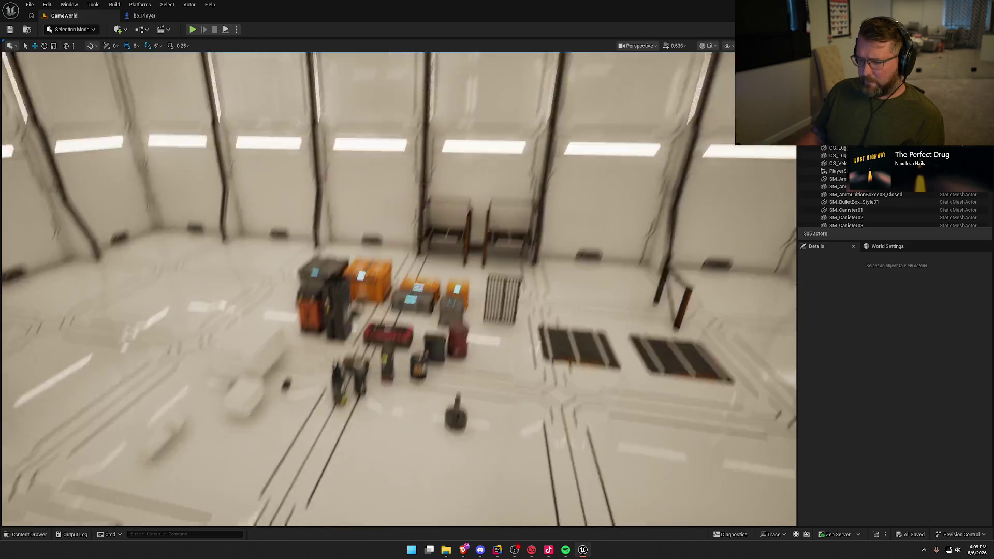
scroll(446, 297, up, 3)
Place the SM_AmmunitionBoxes01_Door case and snap it down onto the floor
key(ctrl+space)
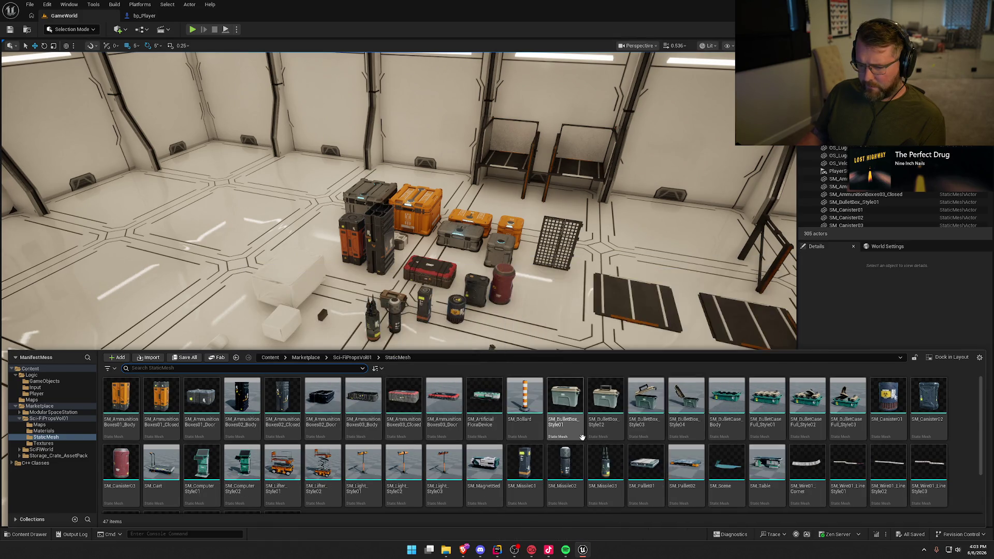
mouse_move(582, 437)
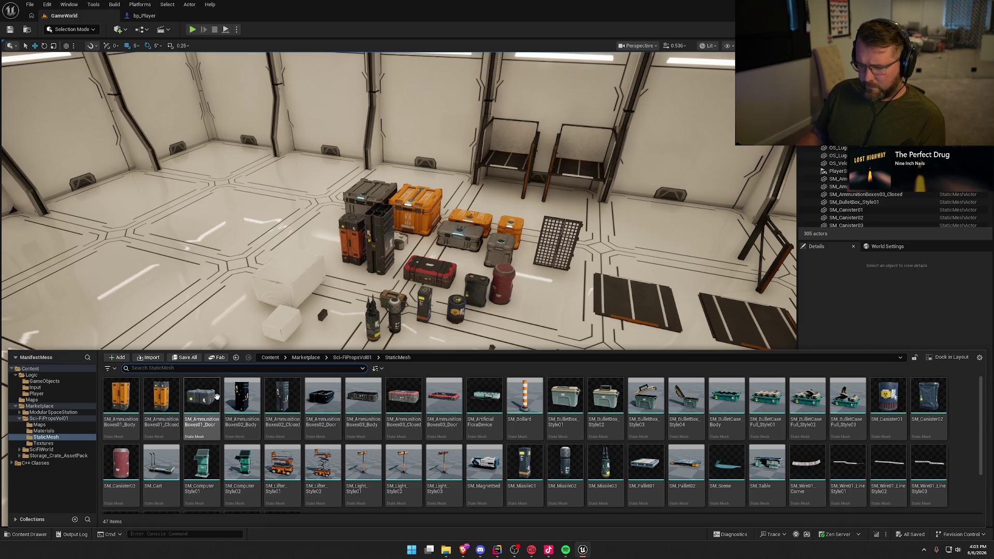
drag(202, 407, 409, 389)
key(f)
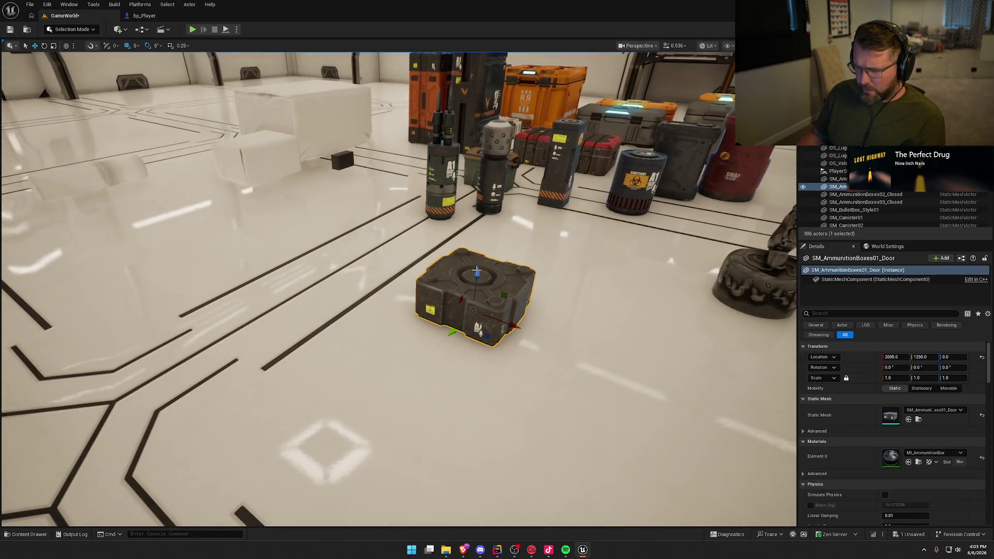
drag(477, 270, 477, 171)
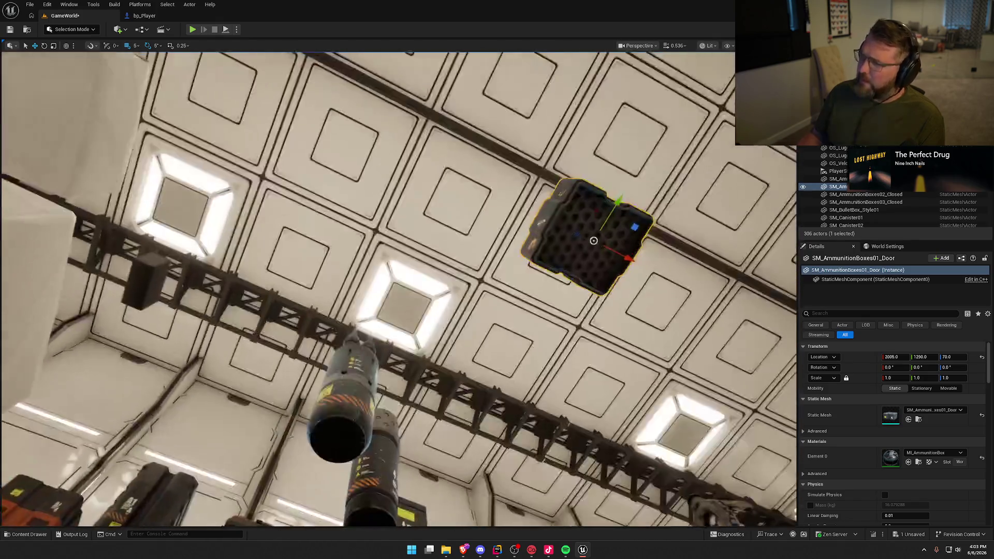
mouse_move(399, 290)
mouse_down()
mouse_move(373, 311)
mouse_move(373, 259)
mouse_move(399, 342)
mouse_move(399, 383)
mouse_move(357, 316)
mouse_up()
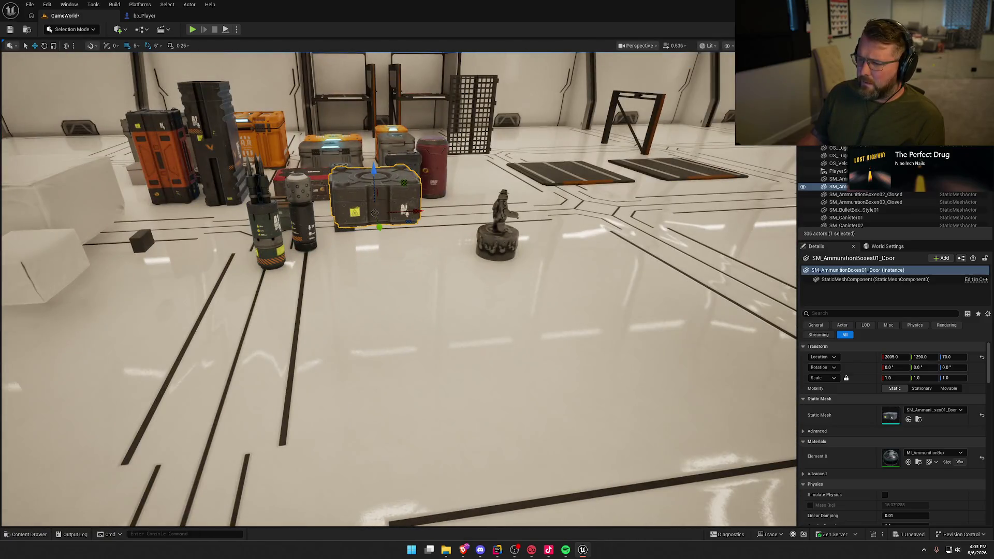
key(End)
Place SM_BulletCaseFull_Style01 beside the statue, then delete it
click(429, 271)
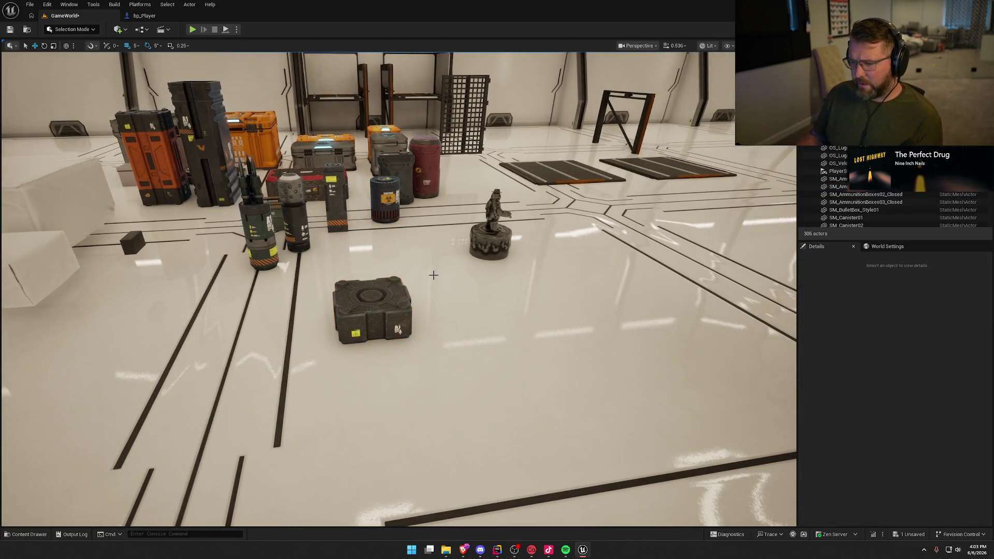
drag(429, 270, 493, 412)
key(ctrl+space)
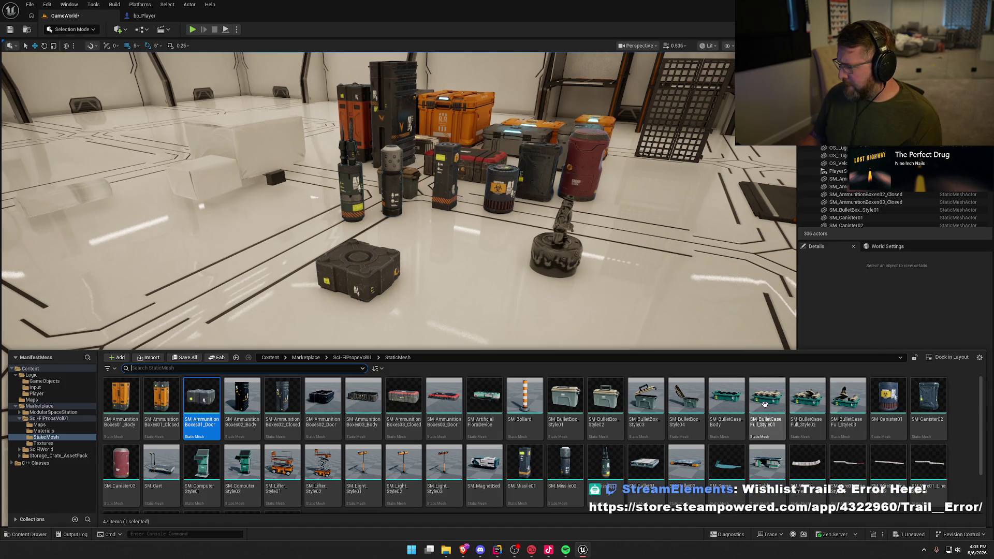
mouse_move(767, 396)
mouse_down()
mouse_move(515, 301)
mouse_move(511, 331)
mouse_move(566, 379)
mouse_up()
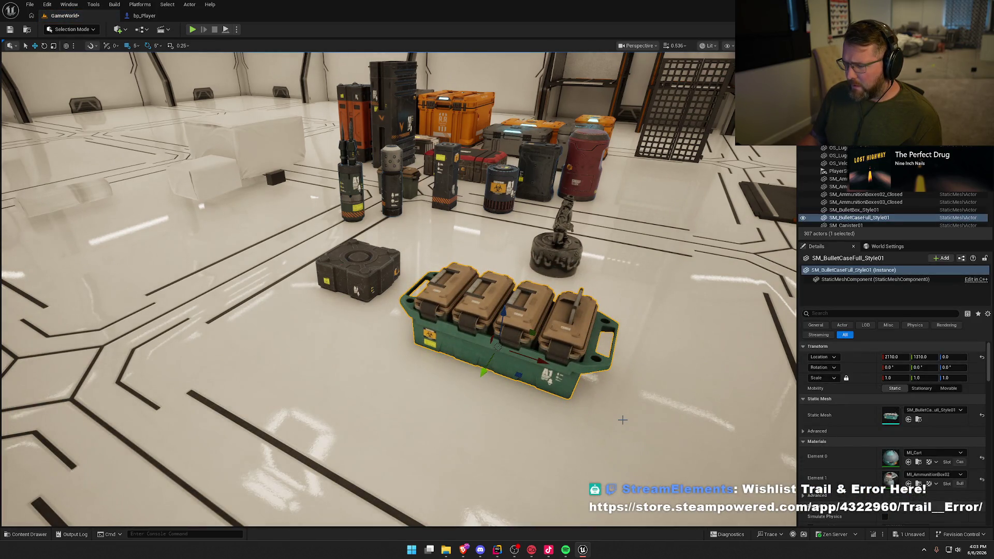
key(Delete)
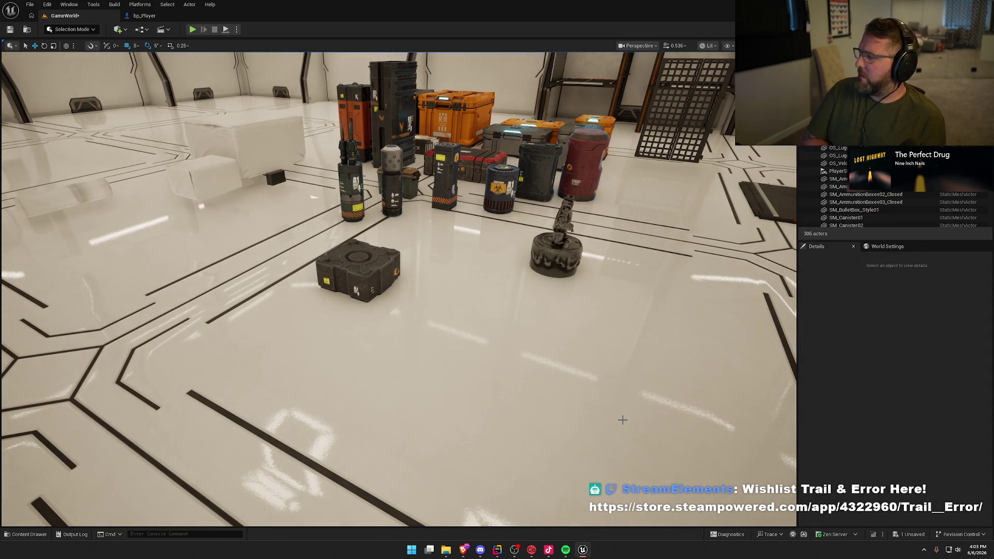
Try an SM_Cart on the station floor, then select and delete it
key(ctrl+space)
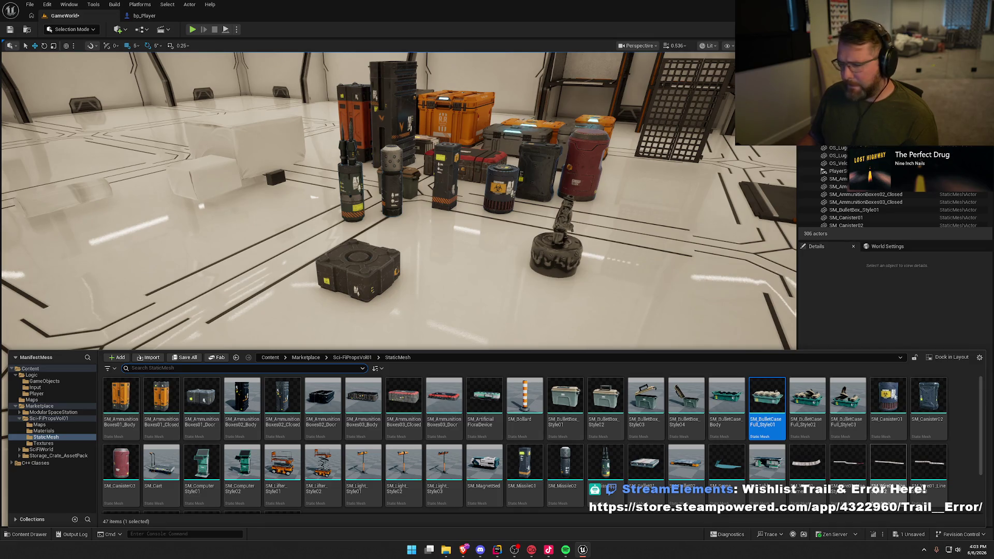
scroll(475, 488, down, 2)
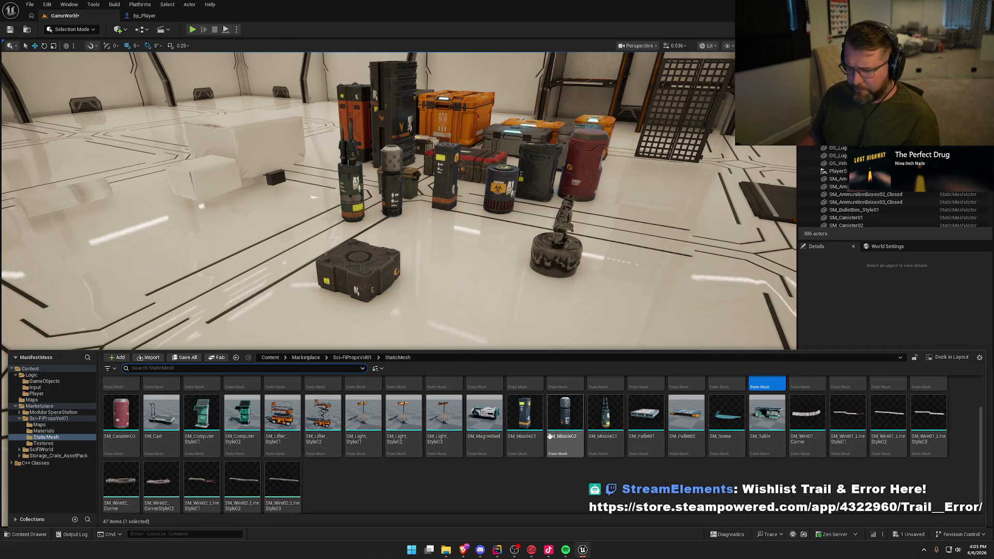
drag(162, 413, 517, 331)
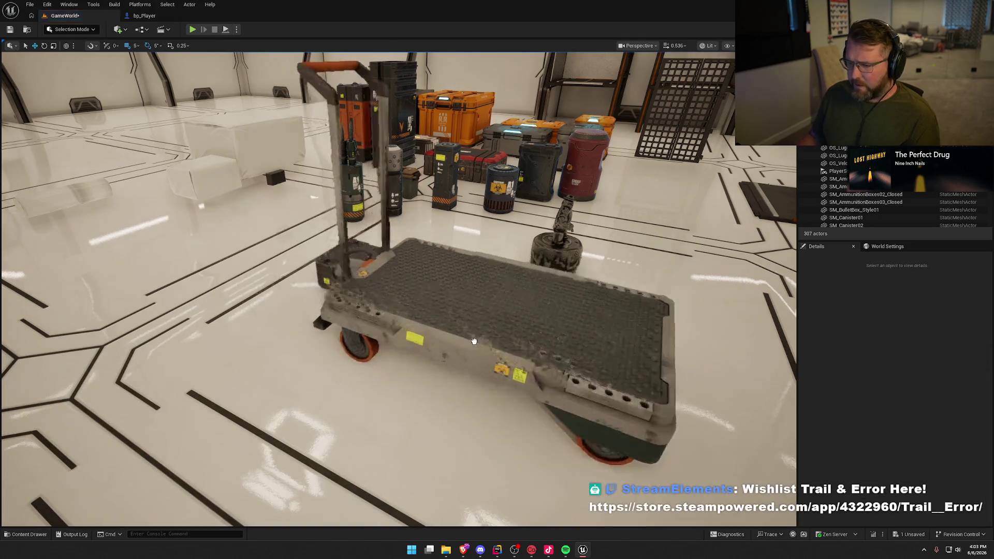
key(f)
key(Escape)
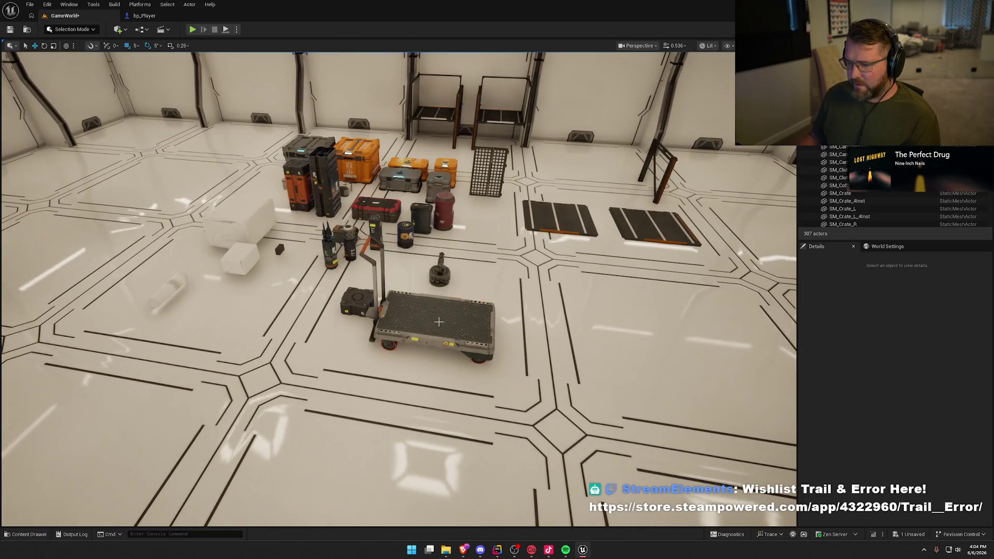
click(439, 322)
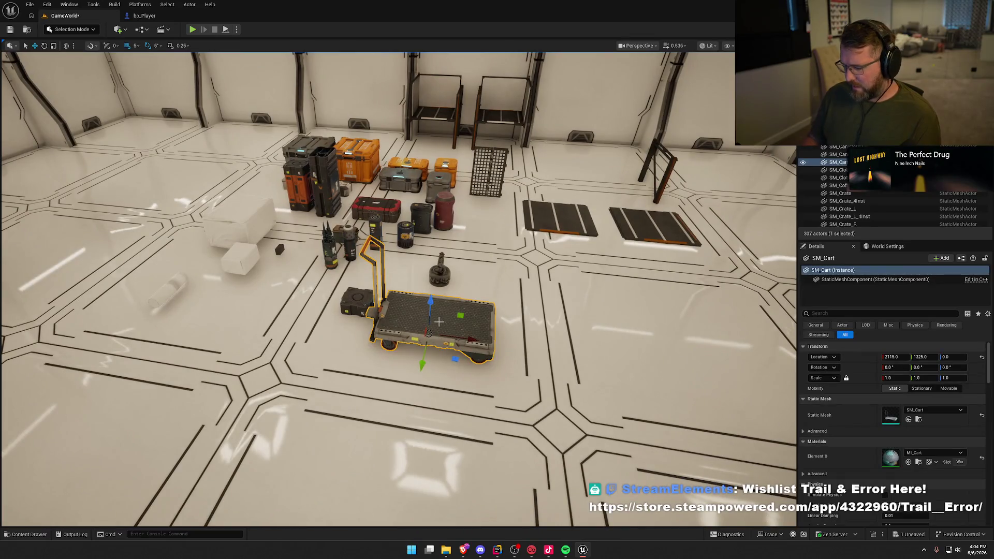
key(Delete)
key(ctrl+space)
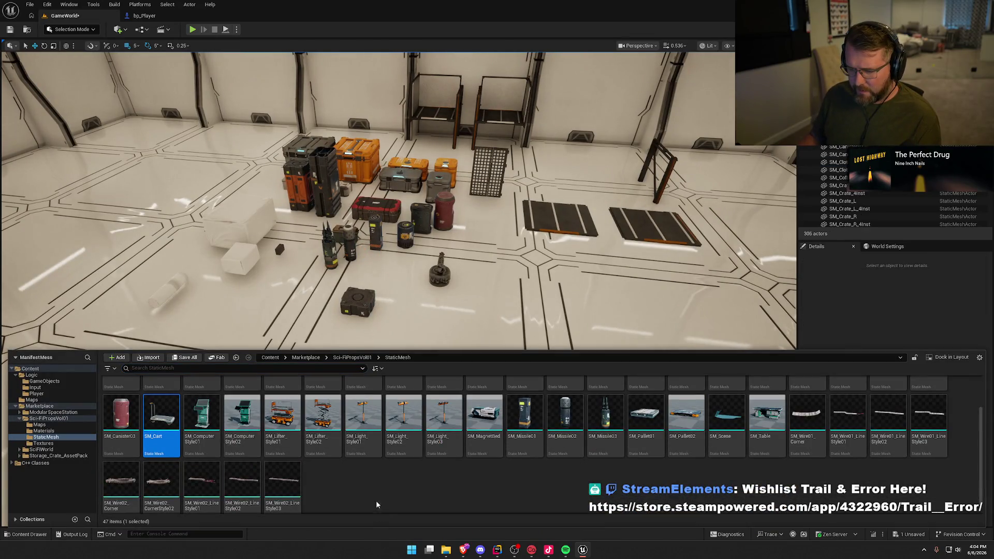
Browse the Marketplace folder's SciFiWorld content, then dismiss the asset browser
click(15, 407)
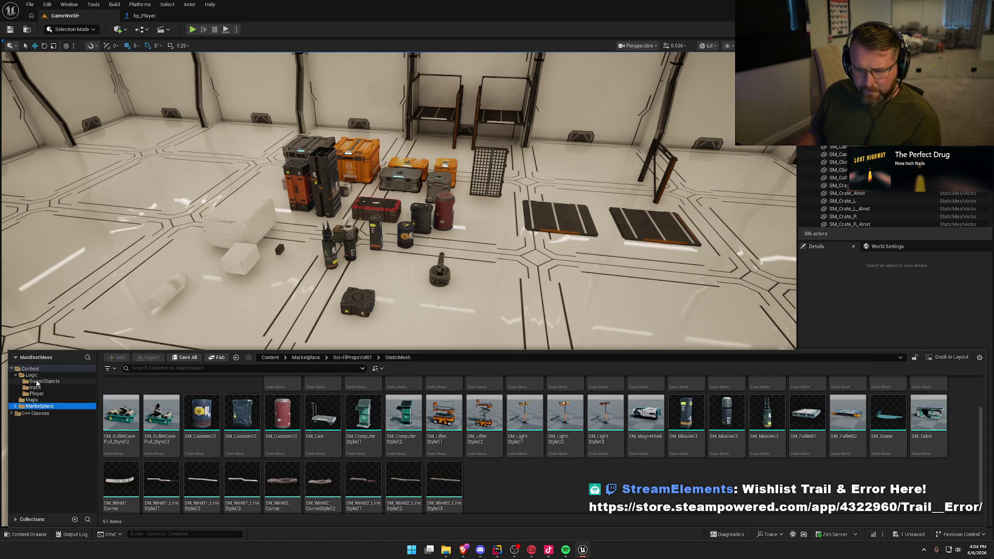
click(16, 376)
click(39, 388)
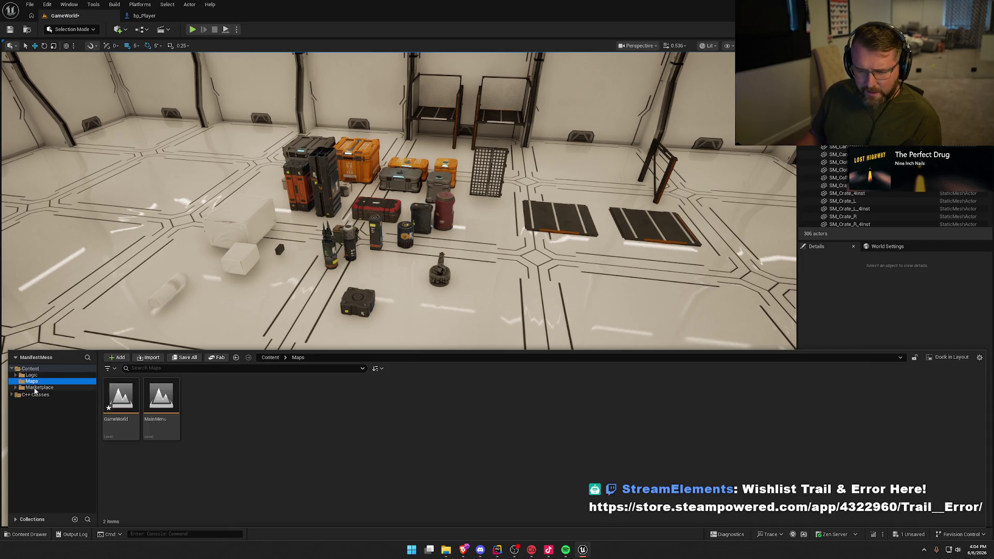
click(202, 407)
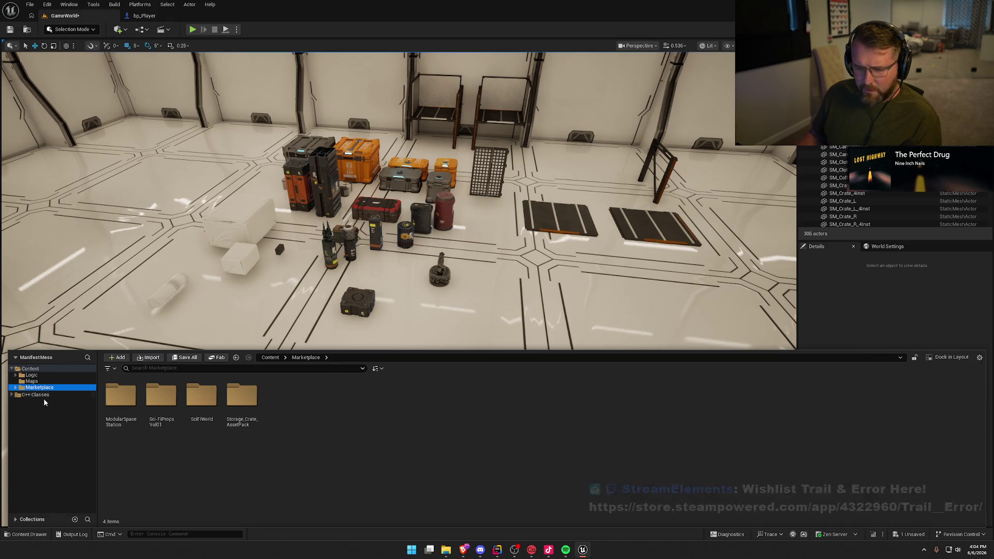
click(859, 301)
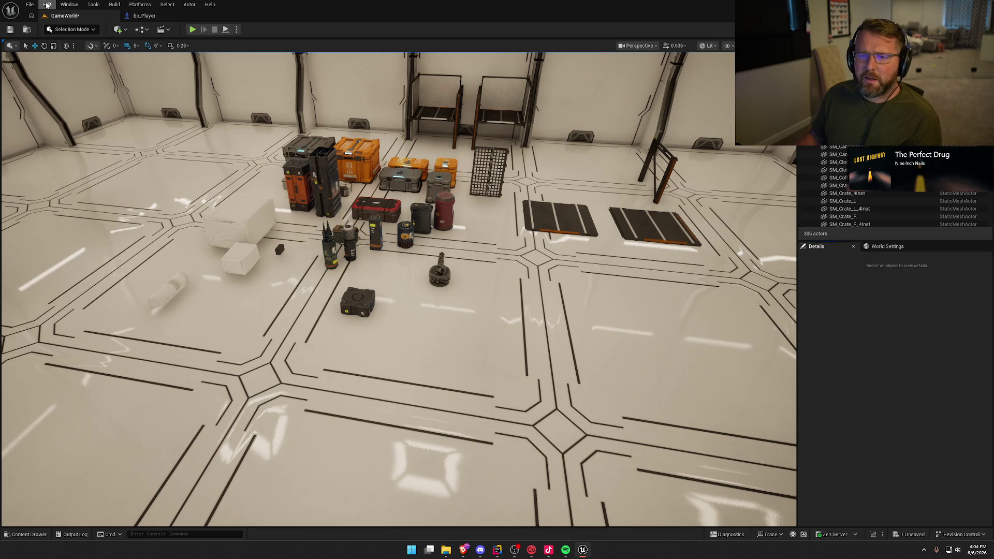
Add Nana's Toolkit from the Fab library to the project and close Fab
click(47, 5)
mouse_move(69, 4)
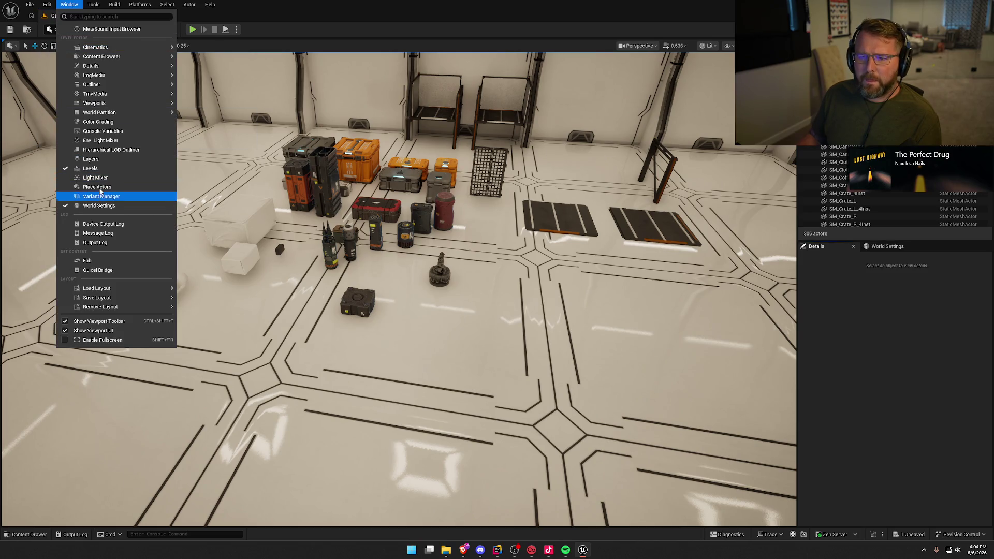
click(124, 266)
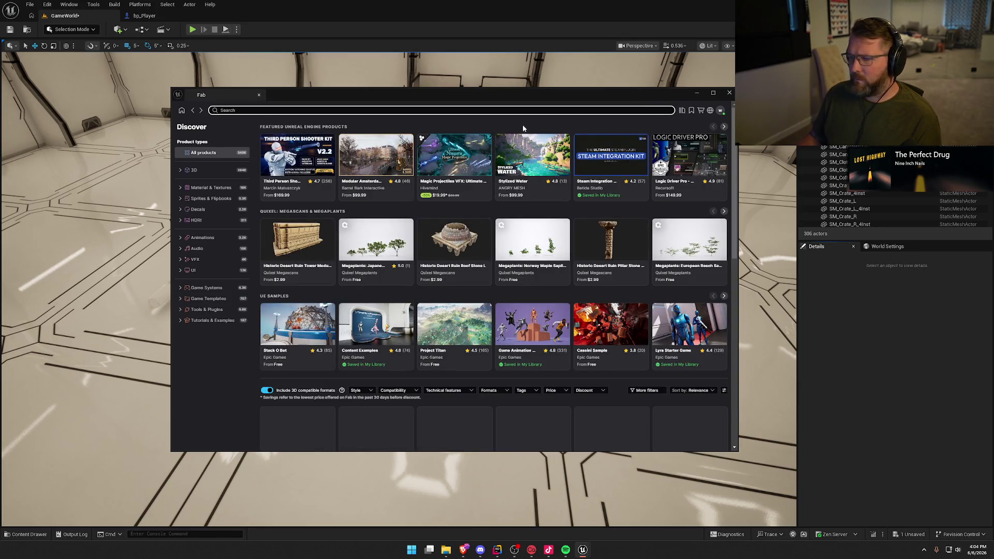
click(682, 110)
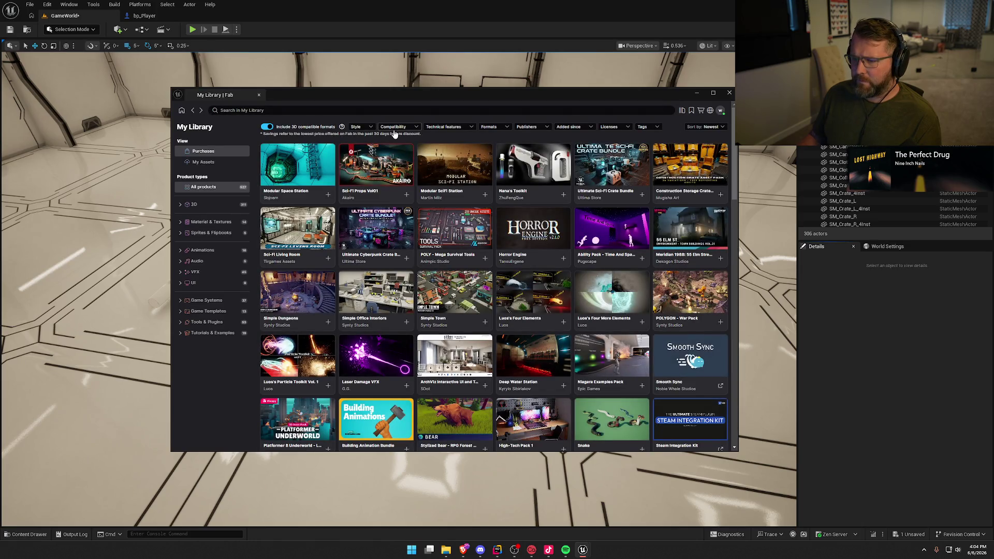
click(560, 179)
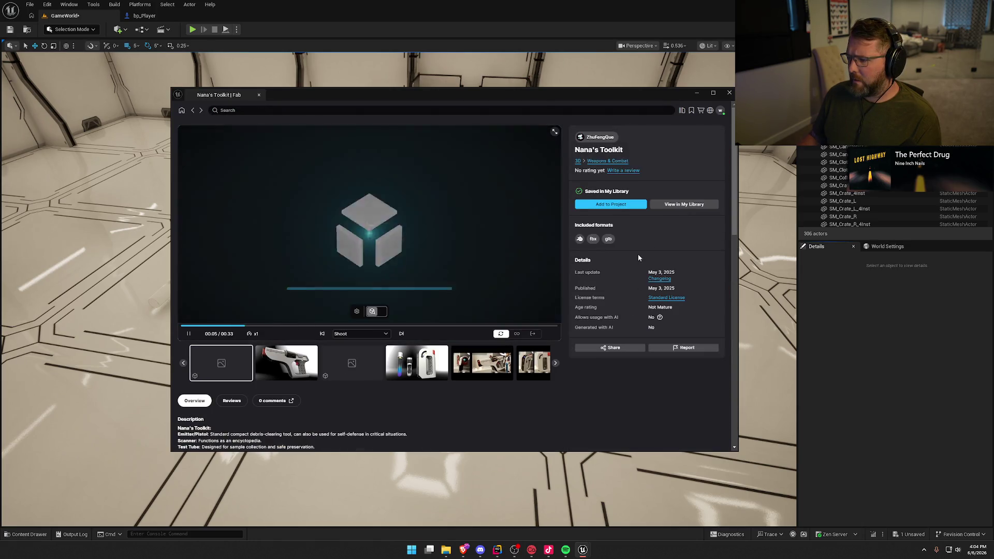
click(621, 204)
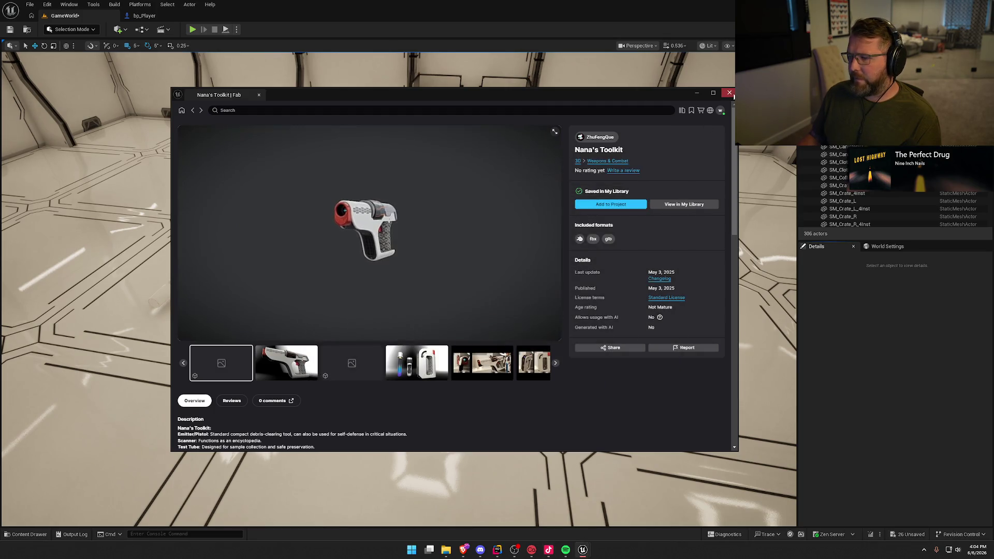
click(729, 92)
scroll(569, 388, down, 5)
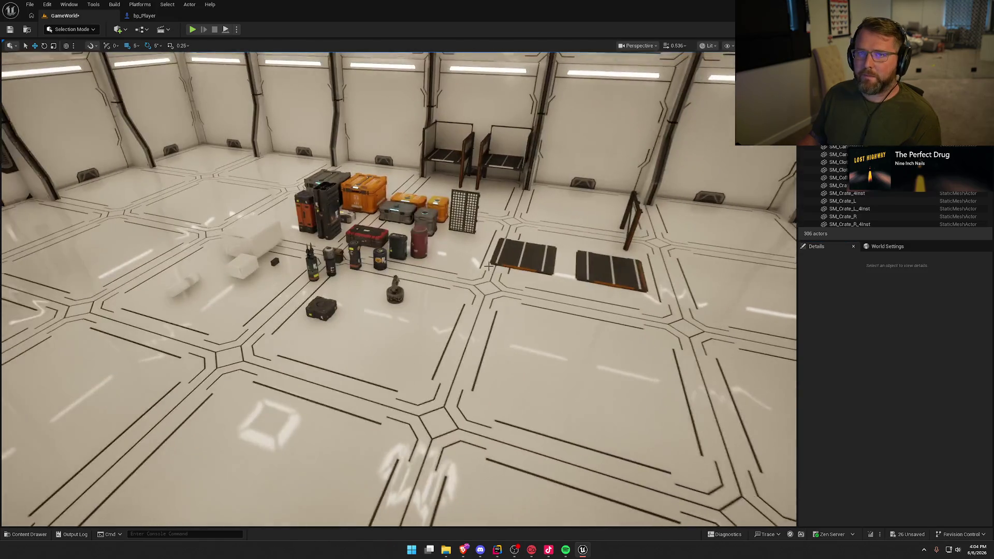
Move the Nana_s_Toolkit folder from Fab into the Marketplace folder
key(ctrl+space)
click(29, 375)
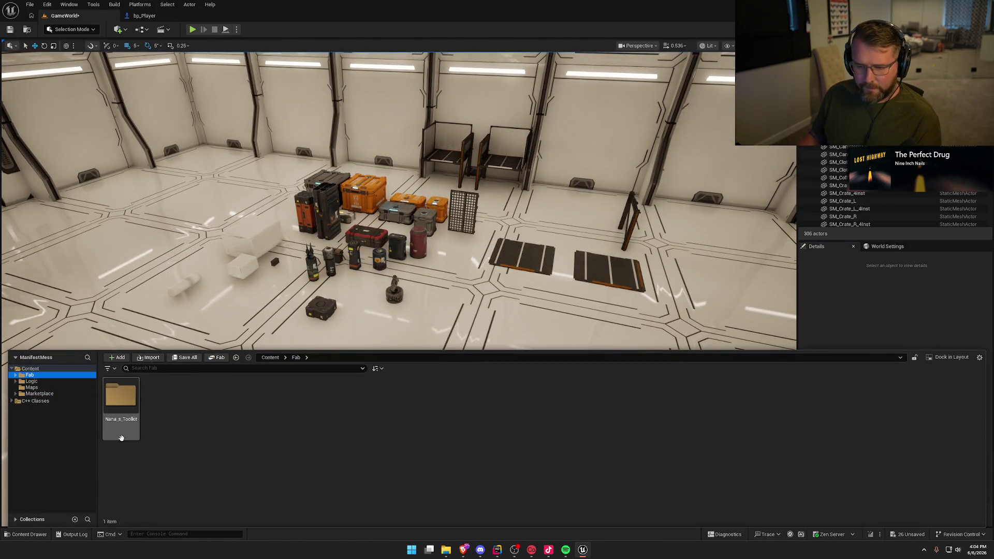
double_click(121, 396)
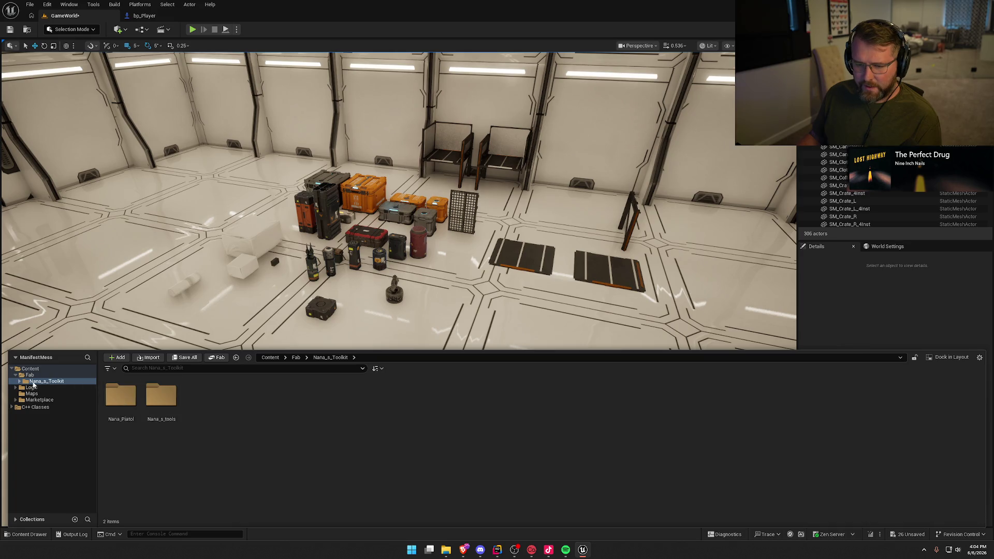
drag(33, 384, 41, 400)
click(78, 420)
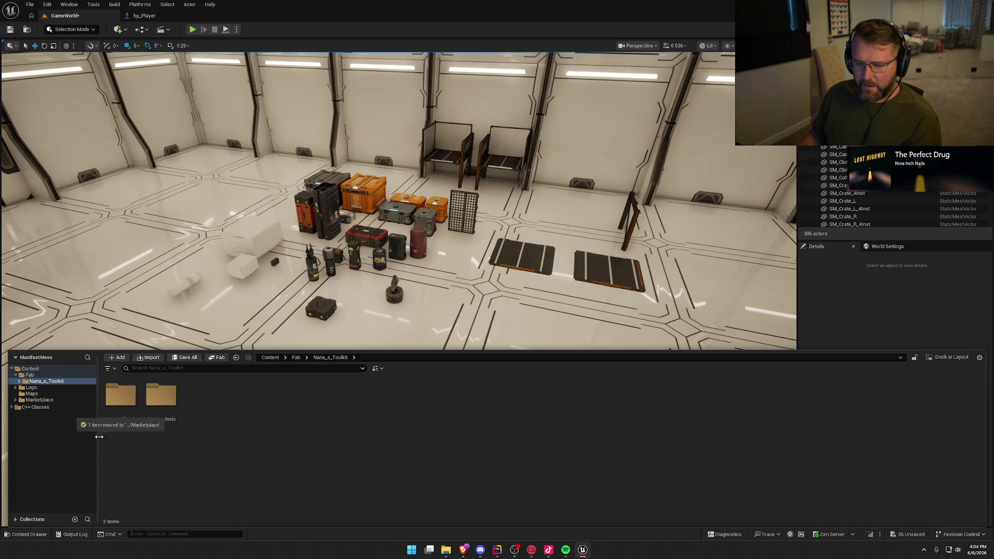
Browse the toolkit's Nana_Piatol SkeletalMeshes folder and save all changes
click(38, 400)
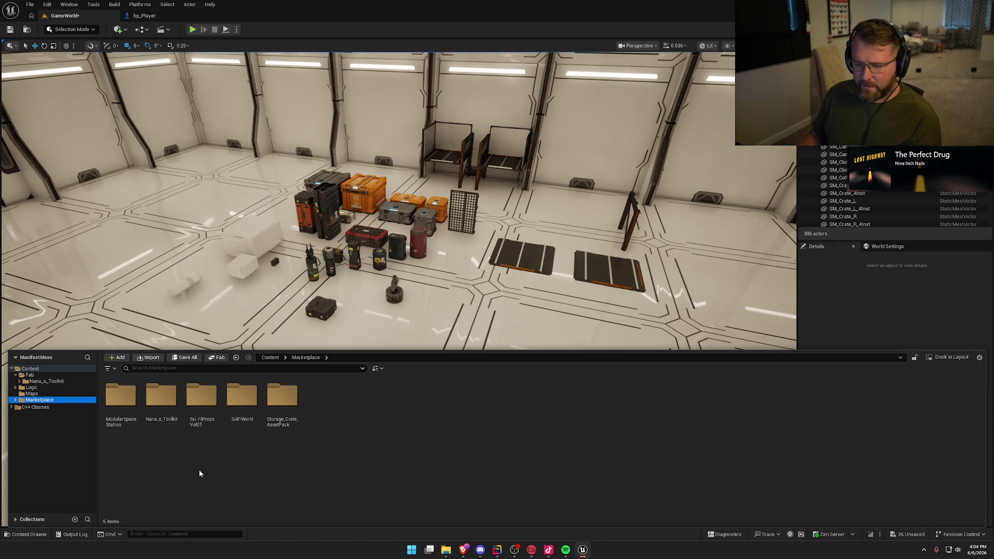
double_click(161, 396)
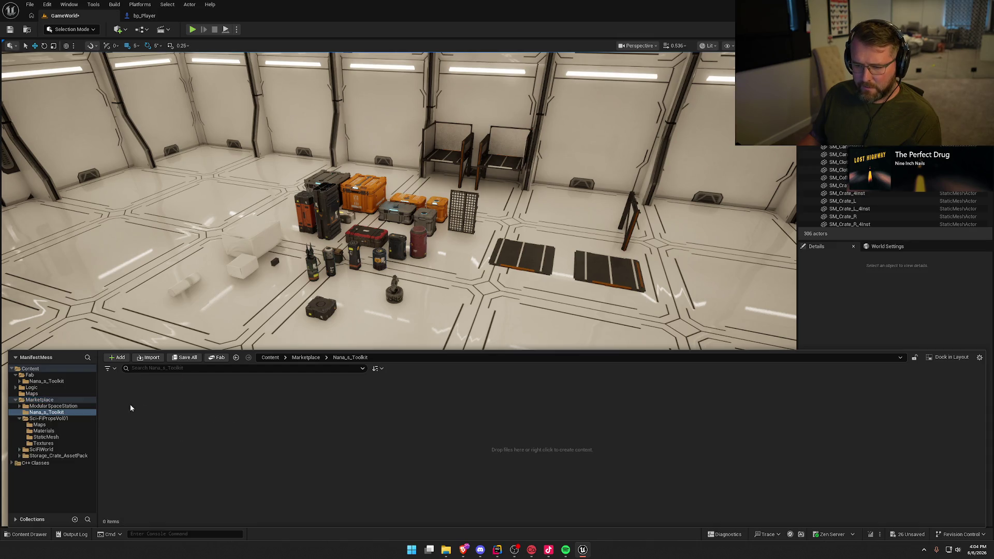
click(19, 381)
click(39, 390)
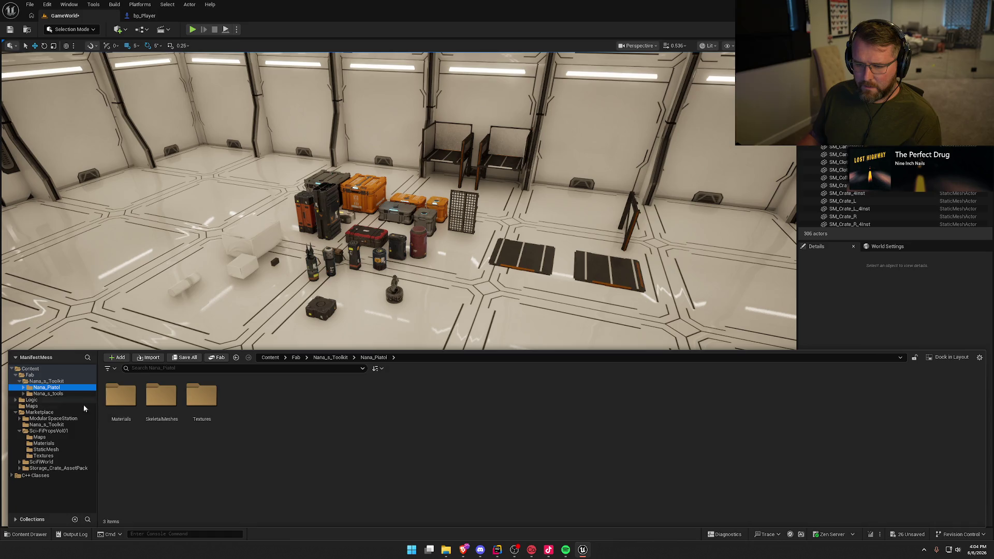
double_click(182, 411)
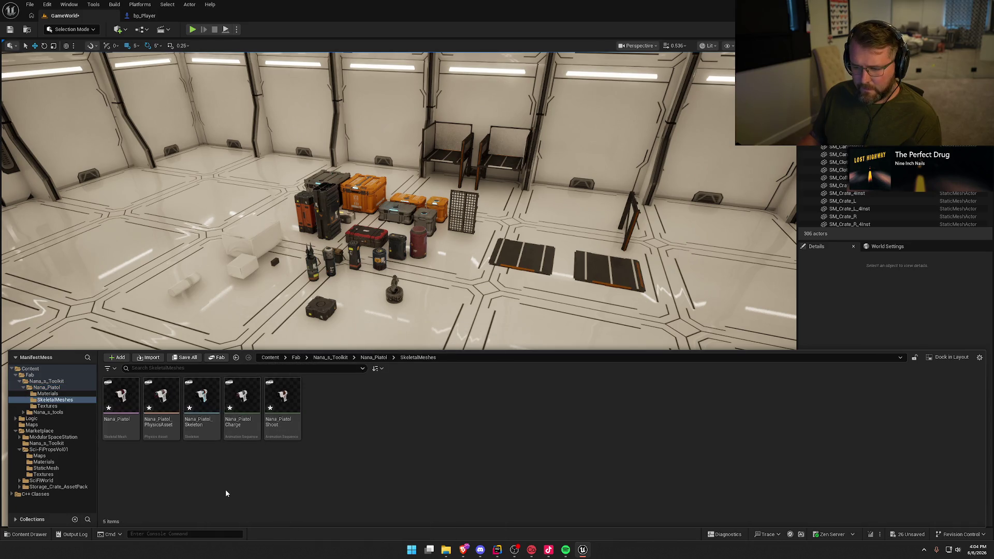
key(ctrl+shift+s)
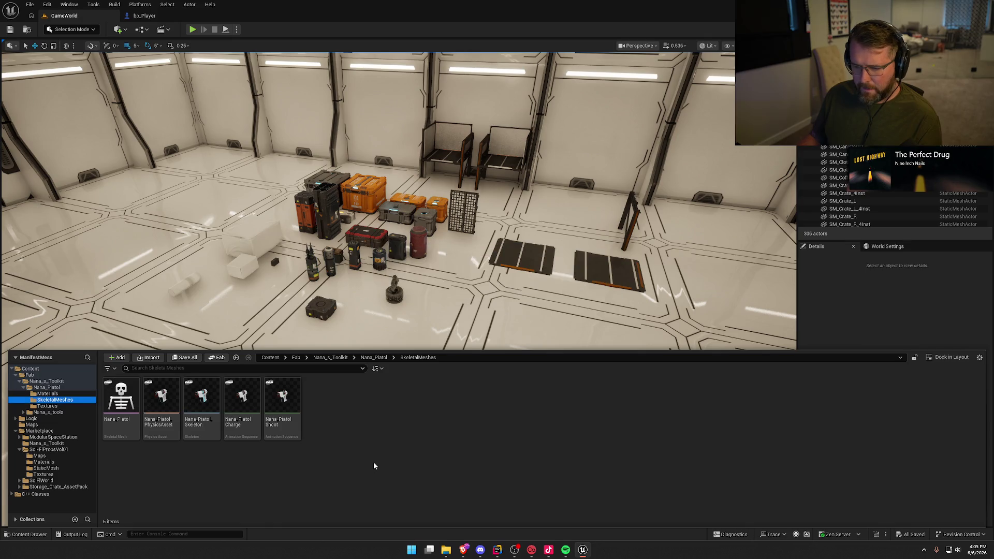
Browse Nana_s_tools SkeletalMeshes and select the Anim1Action animation asset
click(23, 413)
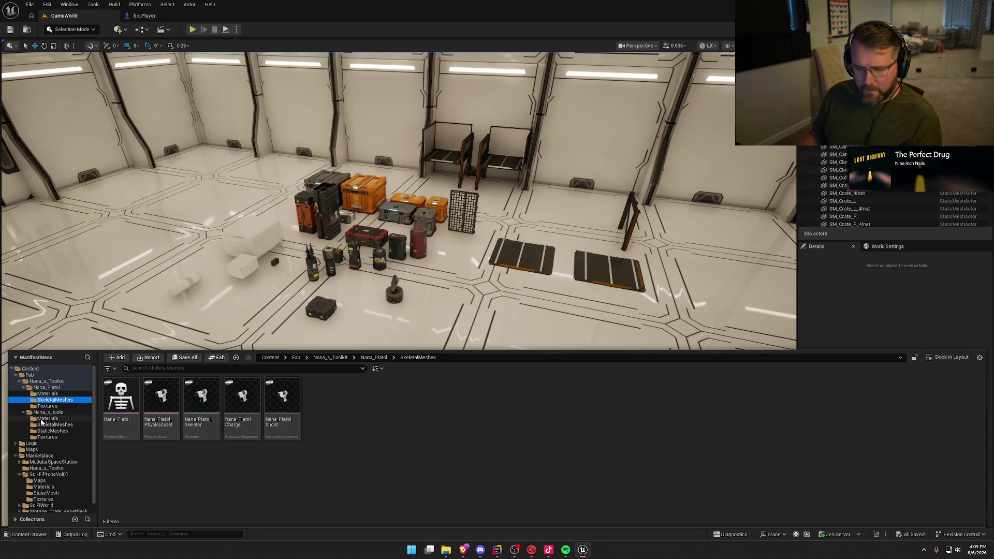
click(62, 432)
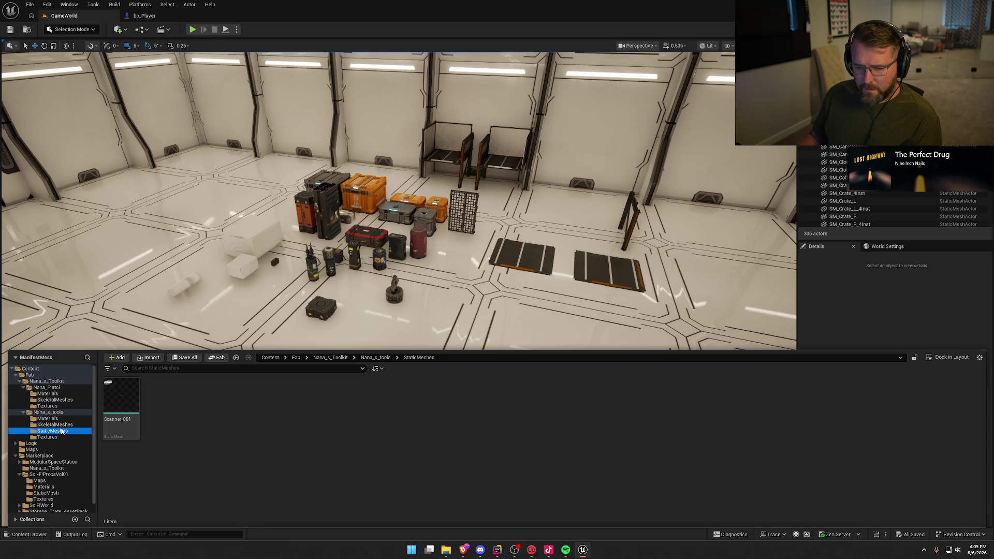
click(63, 424)
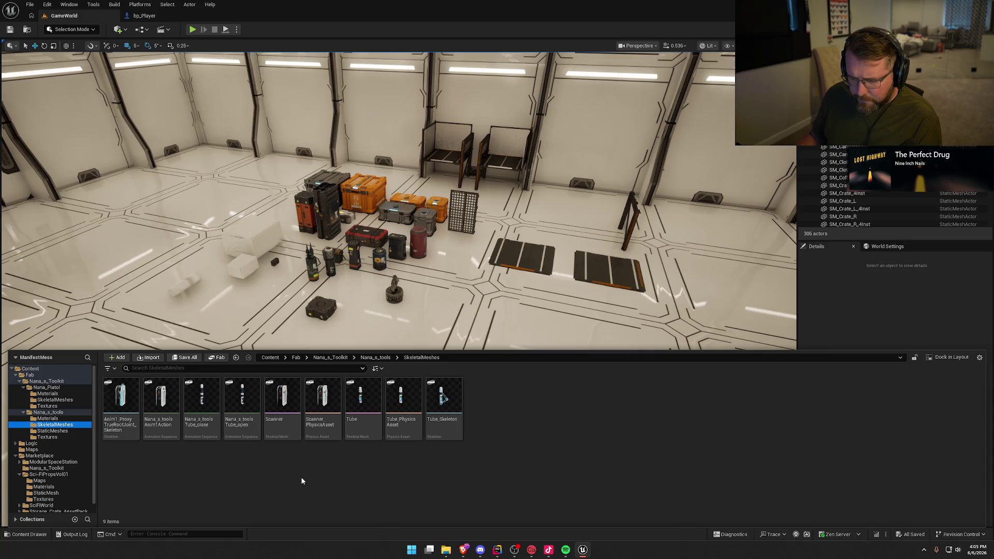
click(161, 401)
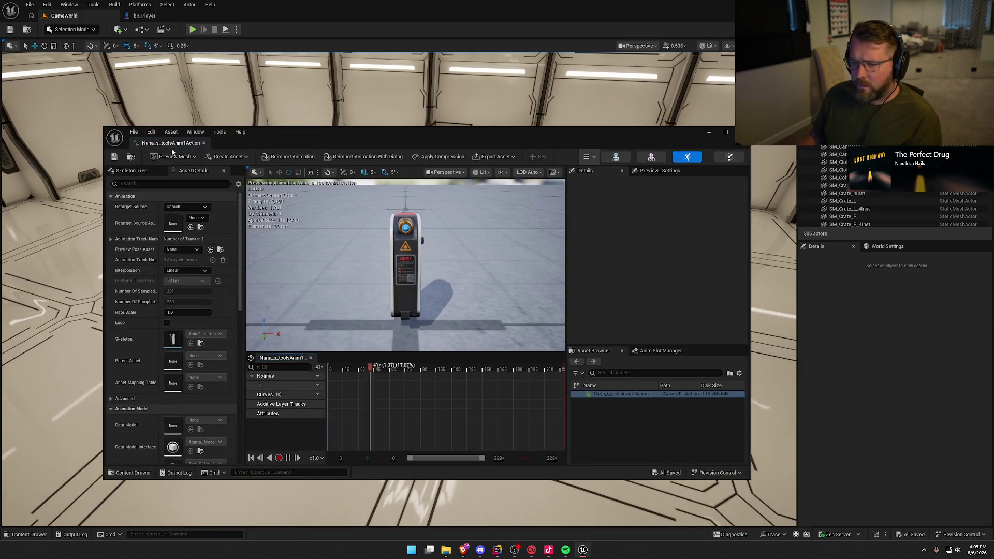
Dock the Anim1Action editor as a tab and inspect bp_Player's Camera component settings
drag(165, 143, 236, 21)
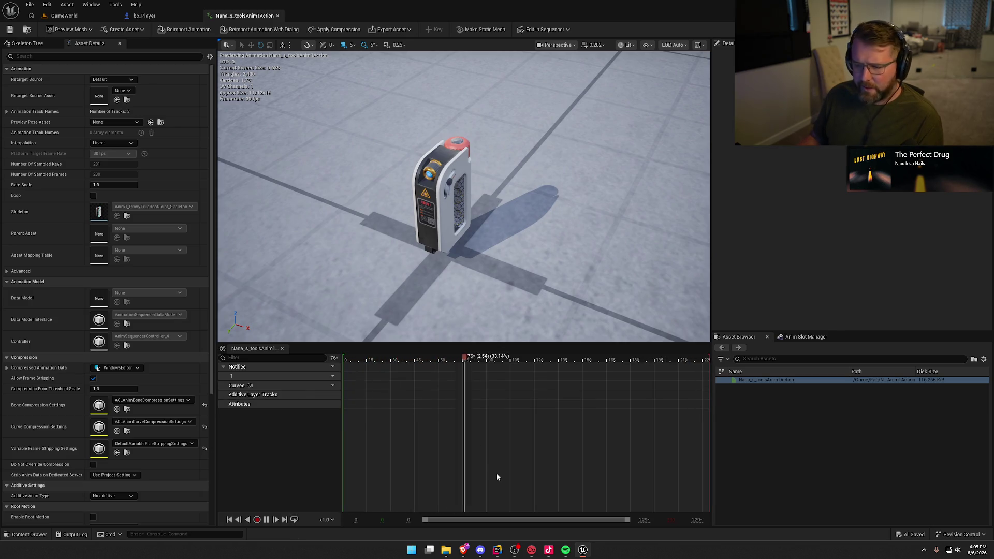
click(150, 15)
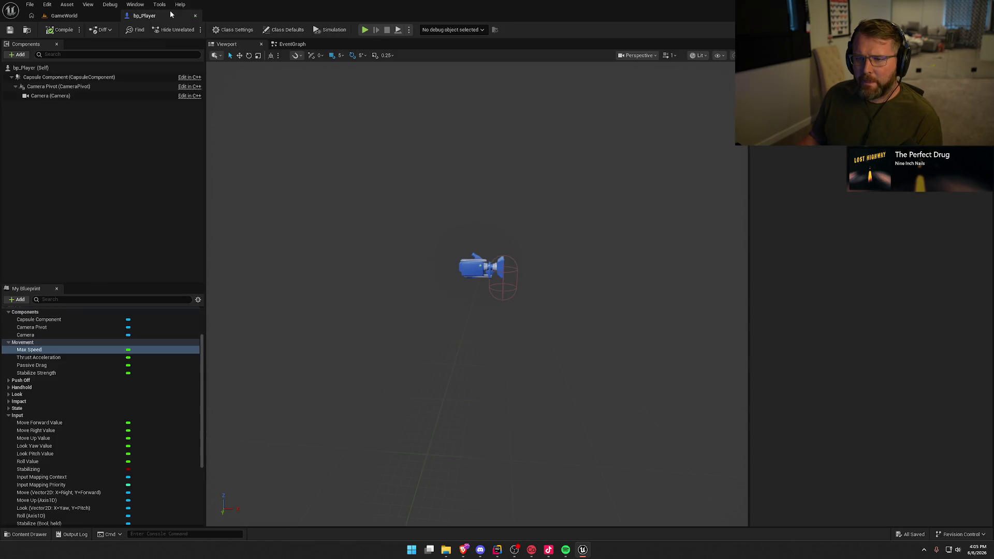
click(47, 95)
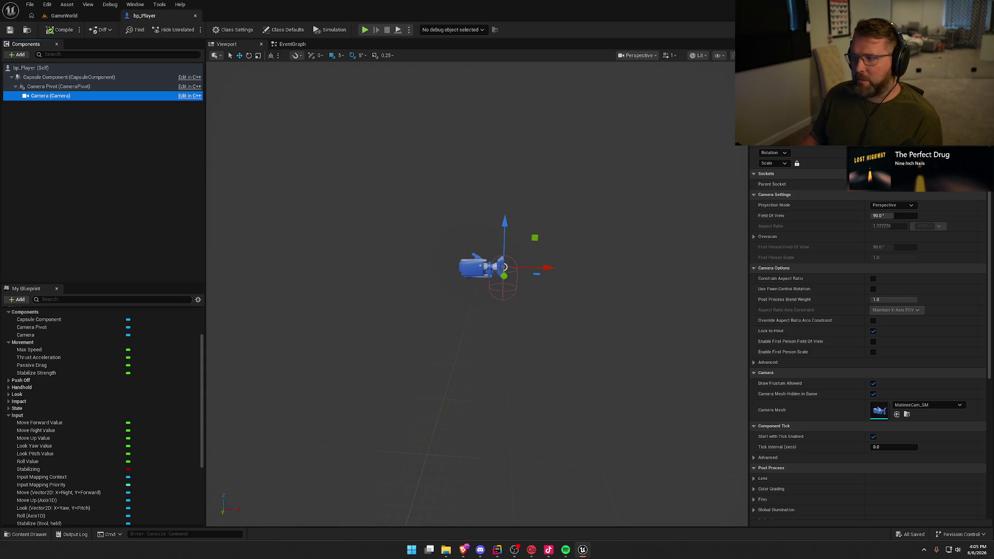
key(alt+Tab)
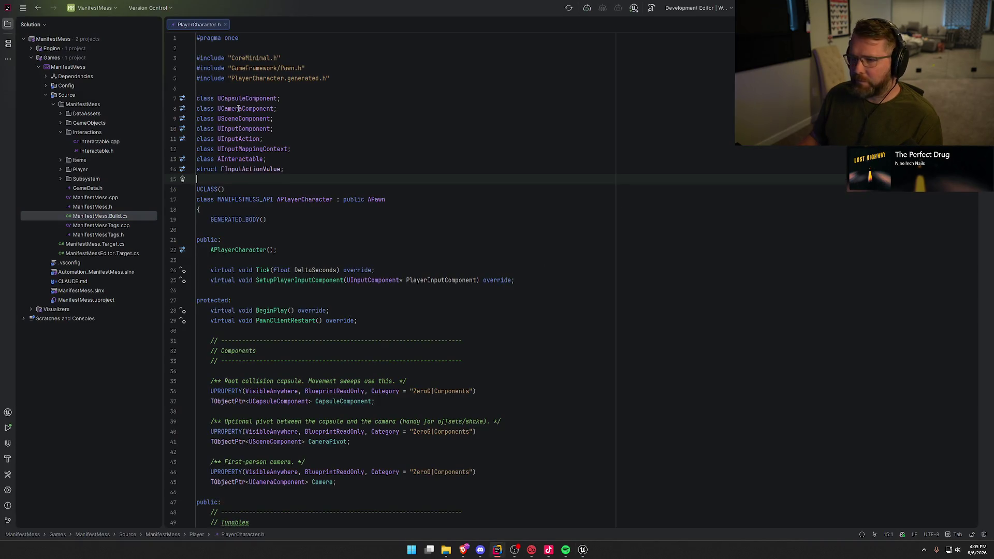
Declare UPROPERTY(EditDefaultsOnly, BlueprintReadWrite) TObjectPtr<USkeletalMeshComponent> ScannerMesh below Camera in PlayerCharacter.h
scroll(275, 234, down, 5)
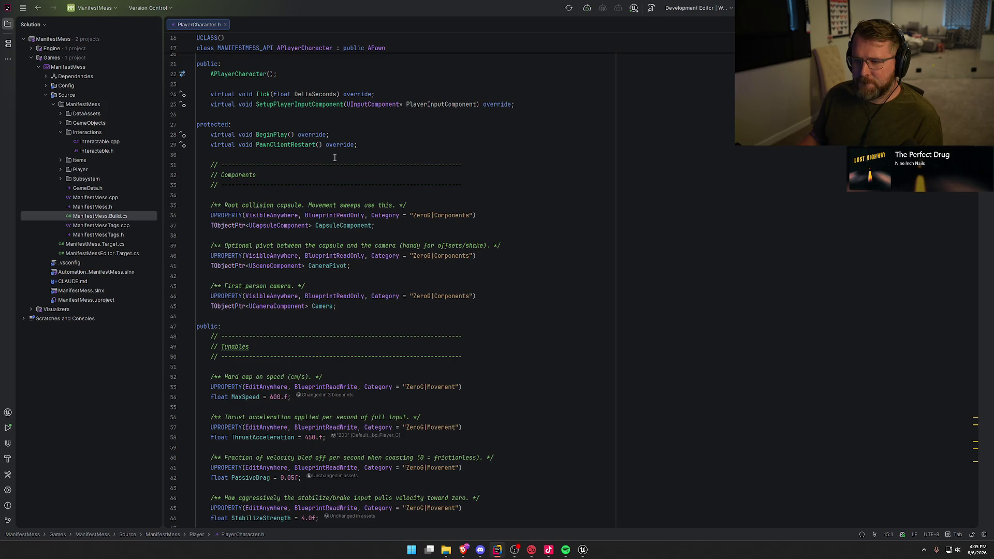
scroll(380, 206, down, 2)
click(342, 246)
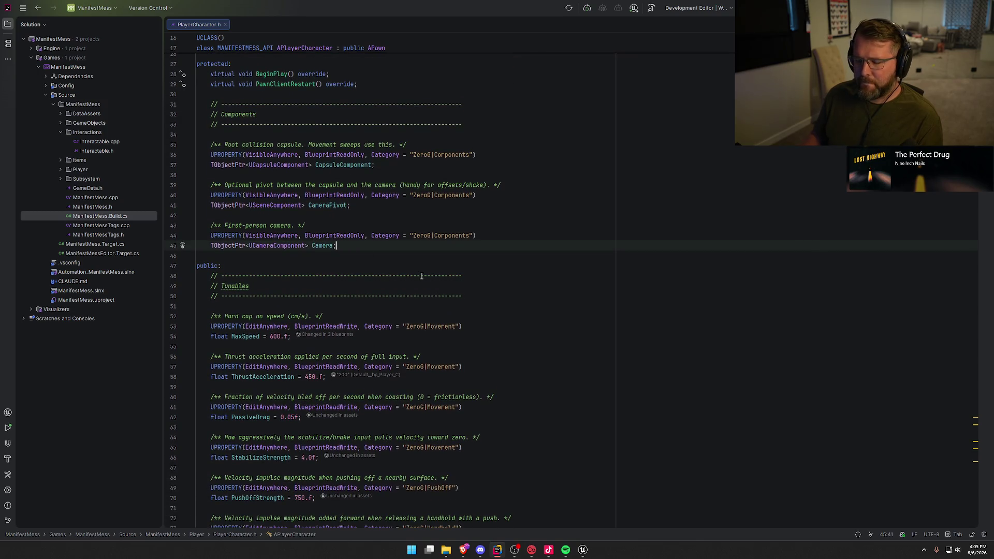
key(Return)
key(Return)
text(UPROPERTY()
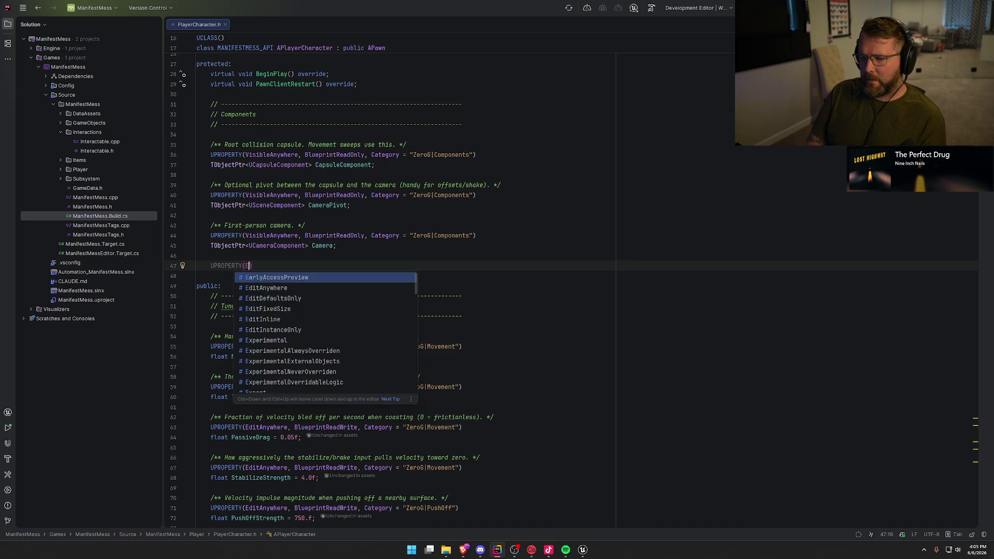
text(EditDefaultsOnly)
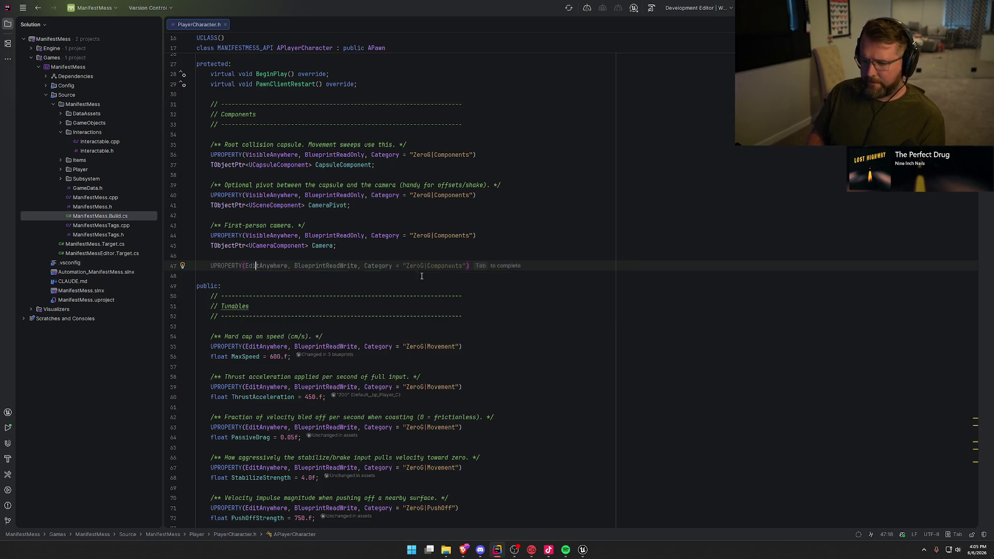
text(, )
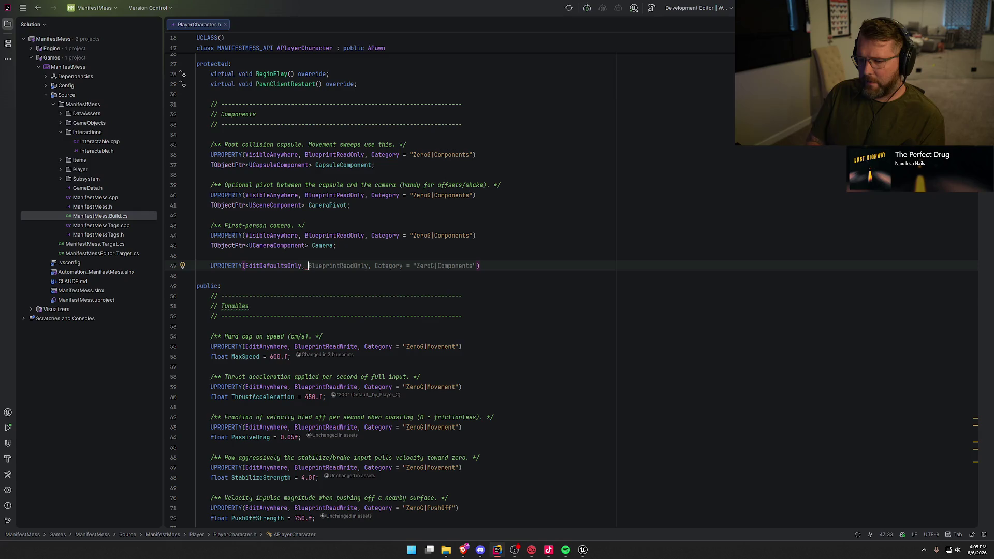
text(BlueprintR)
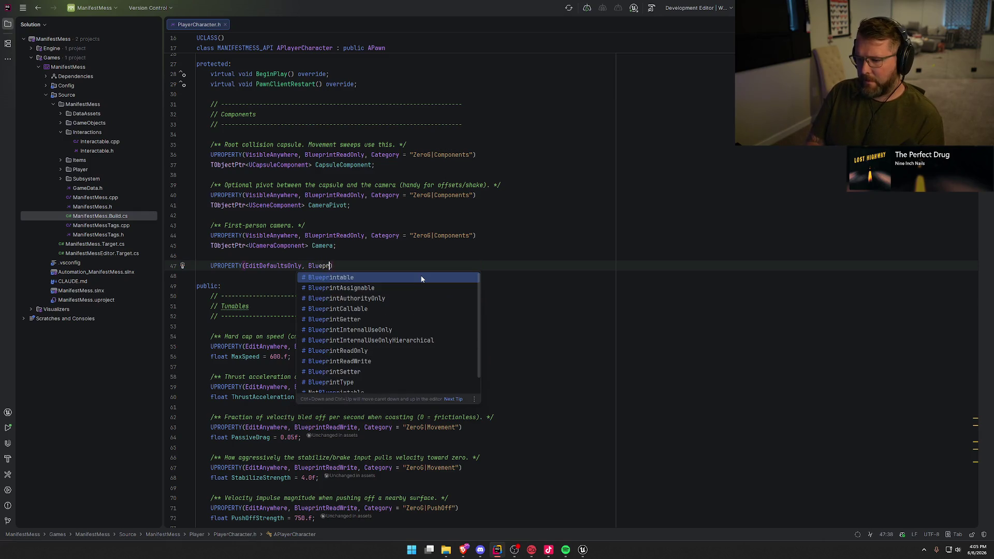
key(Down)
key(Return)
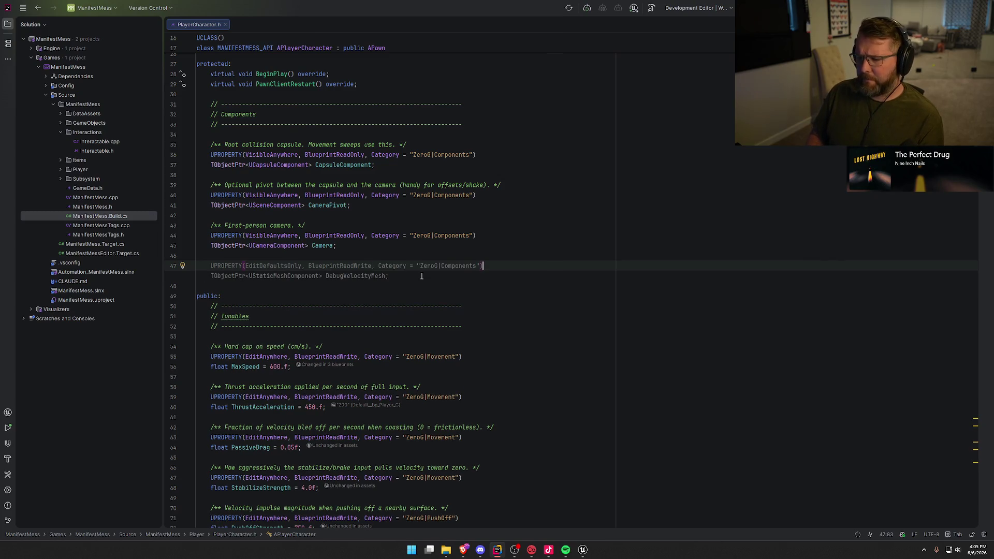
key(Return)
text(TOb)
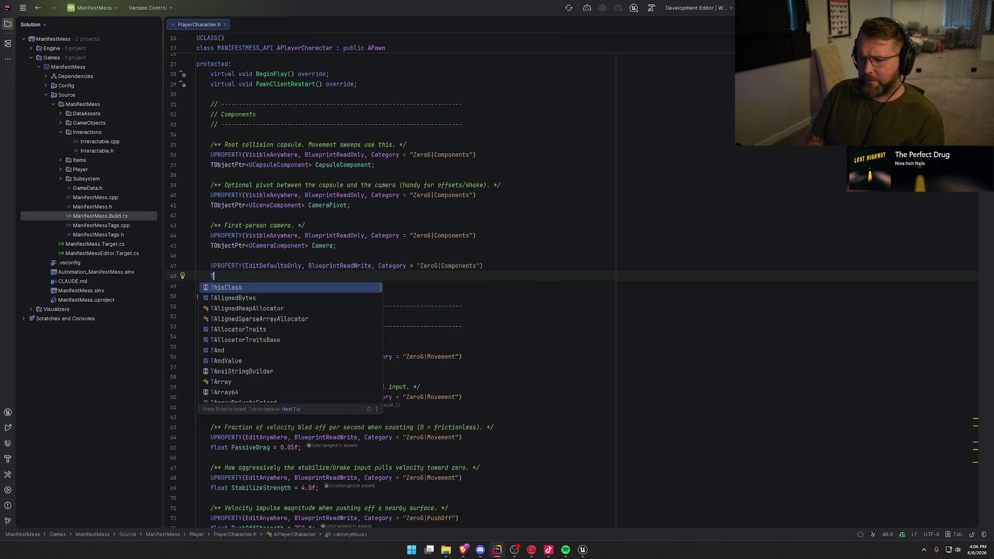
key(Down)
key(Down)
key(Return)
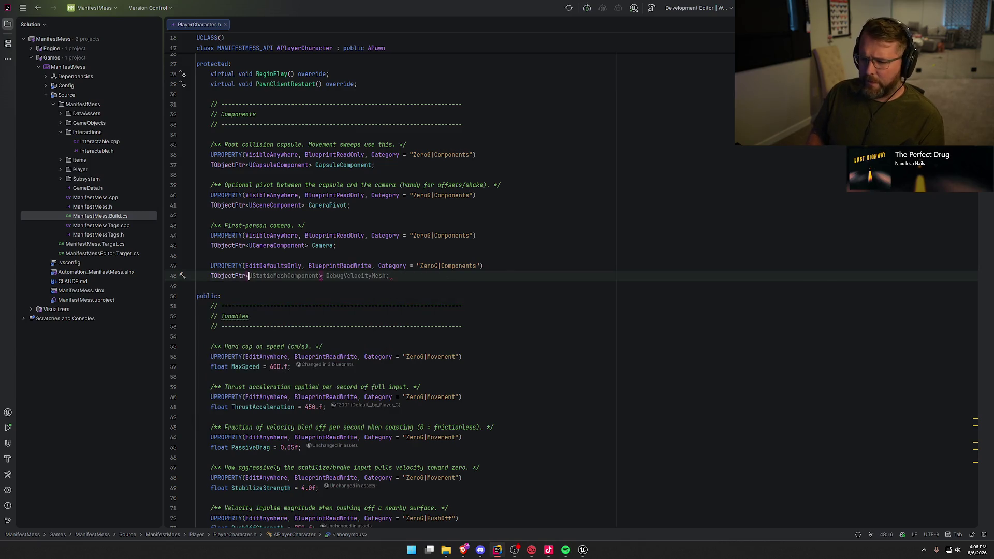
text(USkele>)
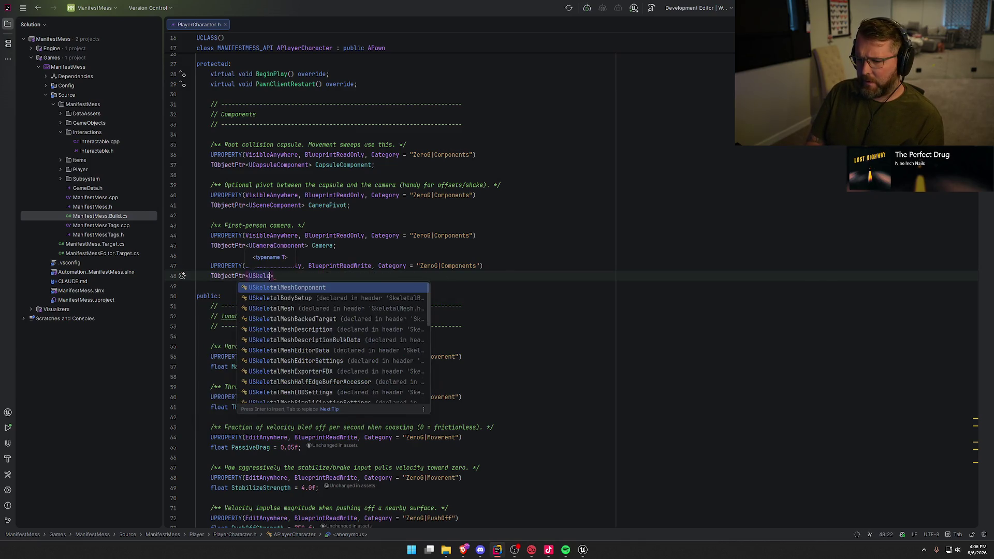
key(Return)
text(> ScannerMesh)
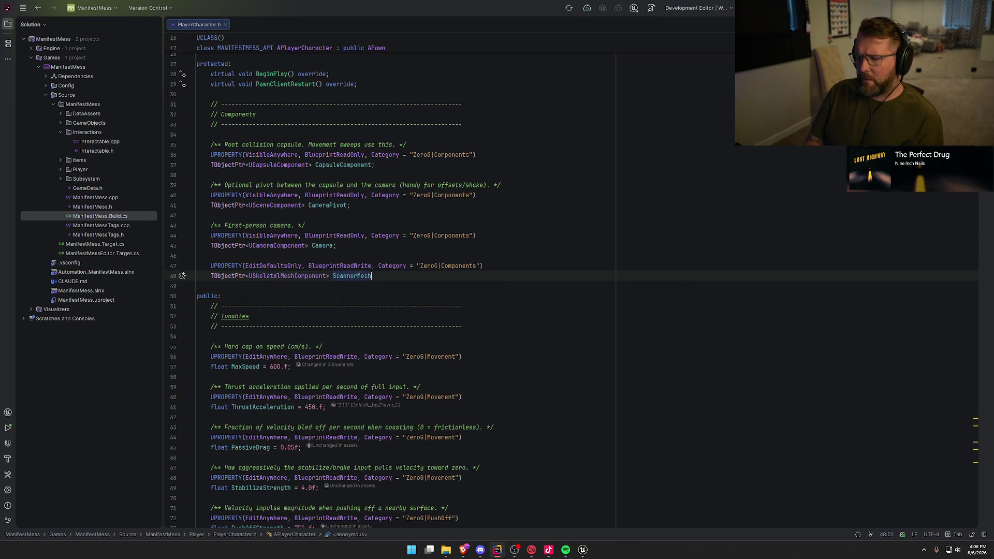
text(;)
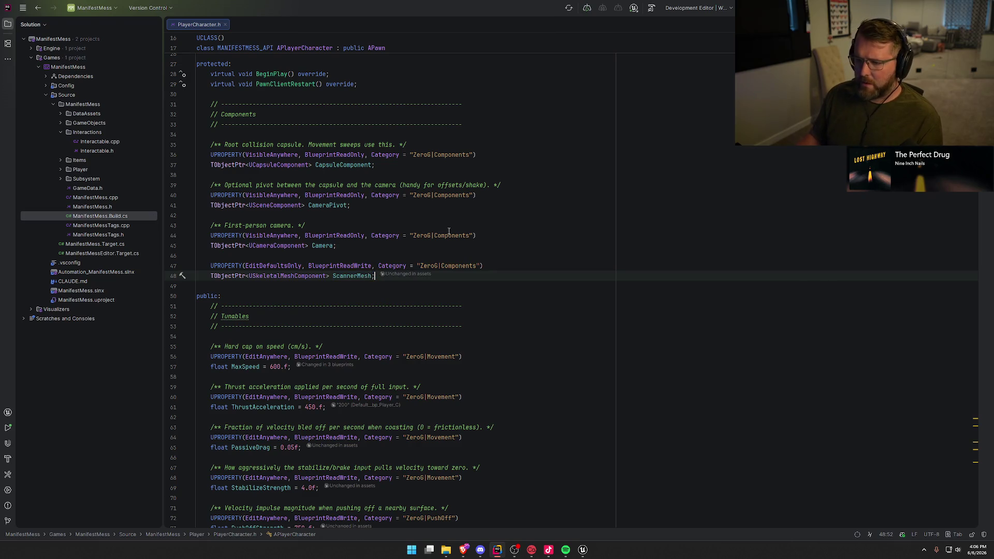
Go to the APlayerCharacter constructor in PlayerCharacter.cpp, after the rotation settings
scroll(253, 96, up, 4)
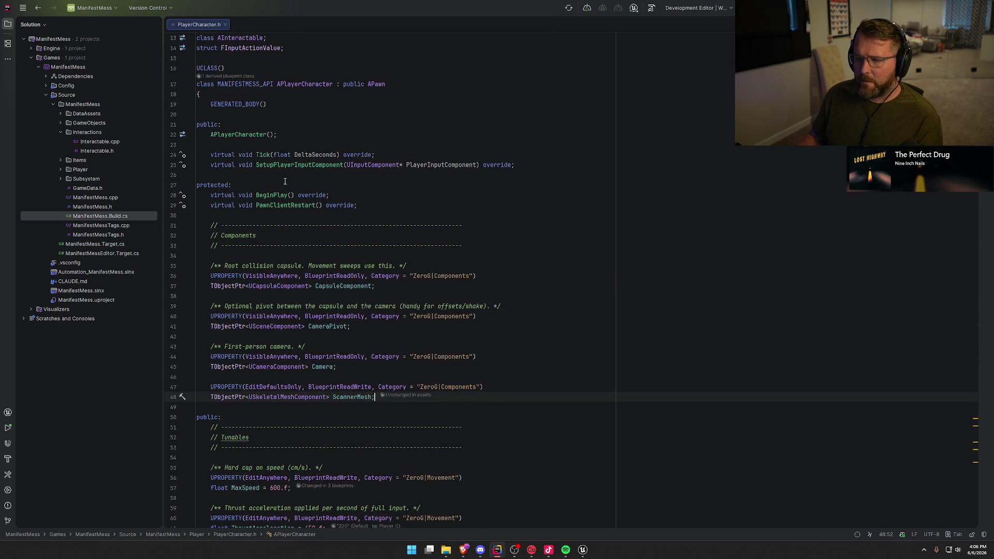
click(248, 135)
ctrl+click(249, 135)
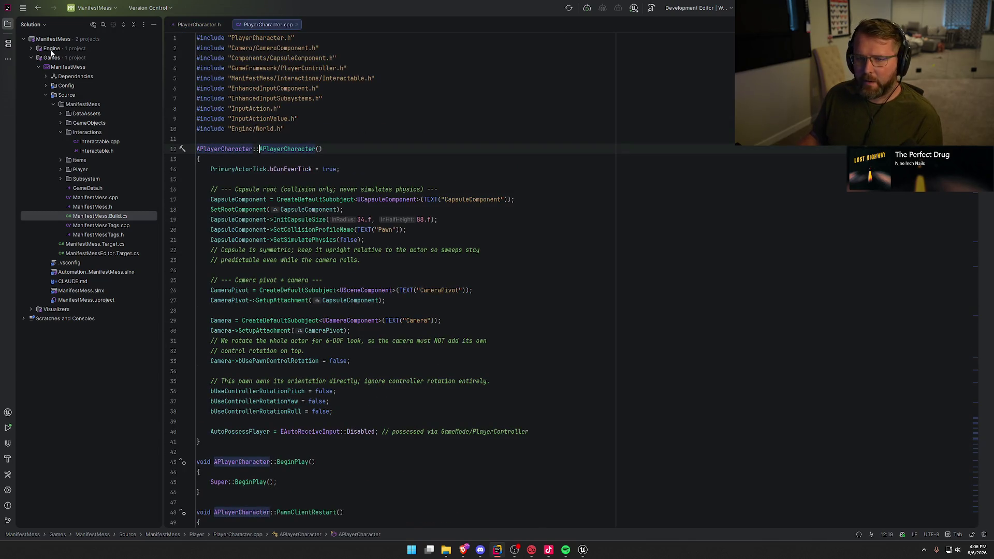
click(8, 25)
scroll(161, 300, down, 3)
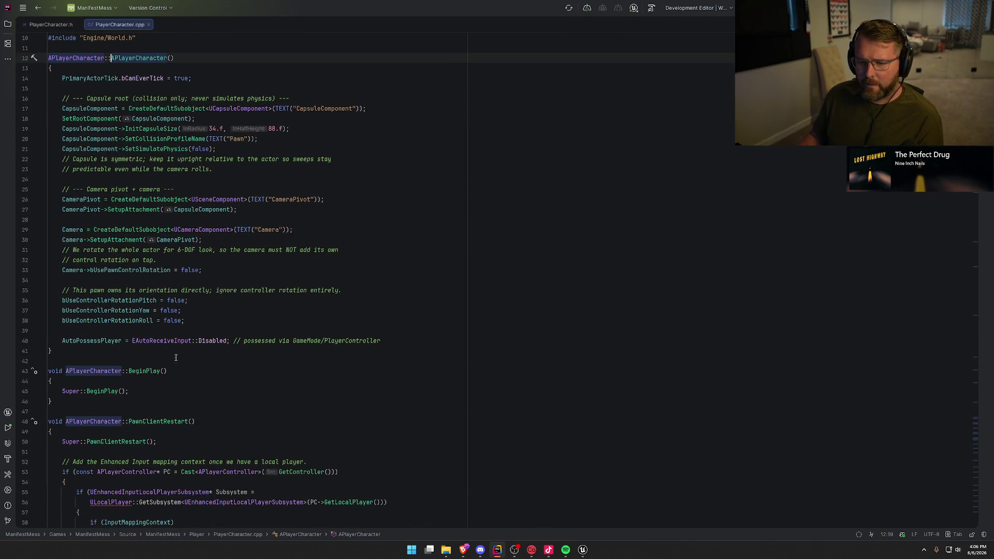
click(207, 321)
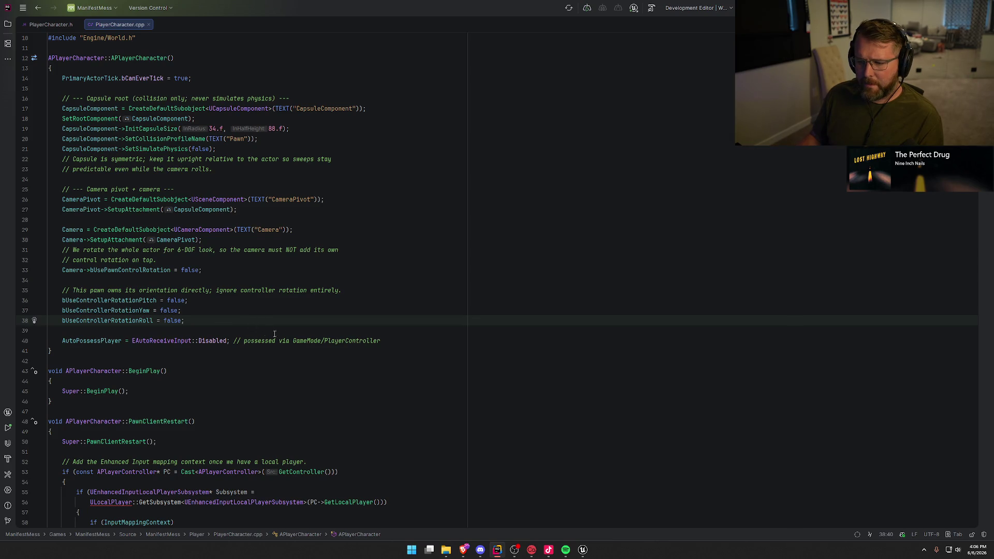
Create ScannerMesh as a USkeletalMeshComponent subobject and attach it to Camera
key(Return)
key(Return)
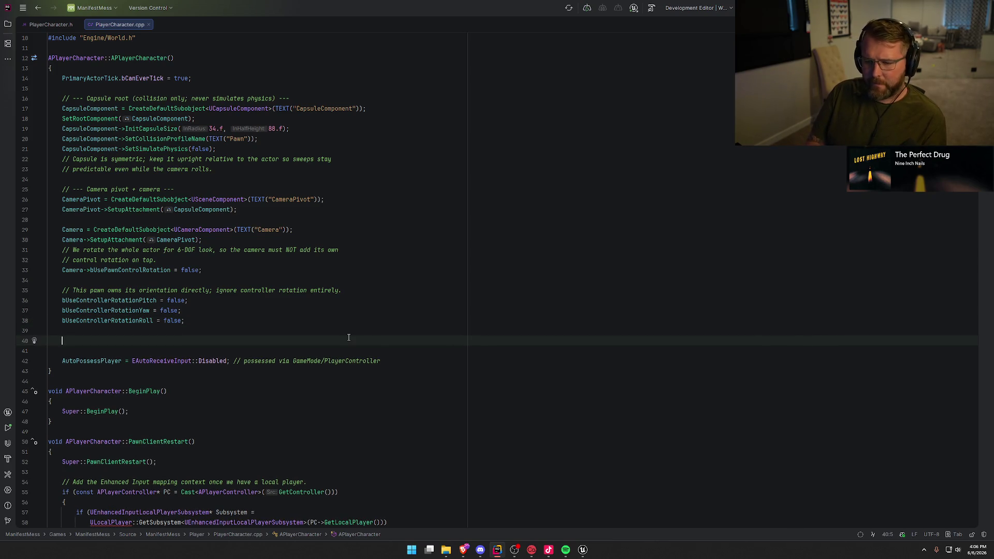
key(BackSpace)
key(BackSpace)
key(Up)
key(Up)
key(Up)
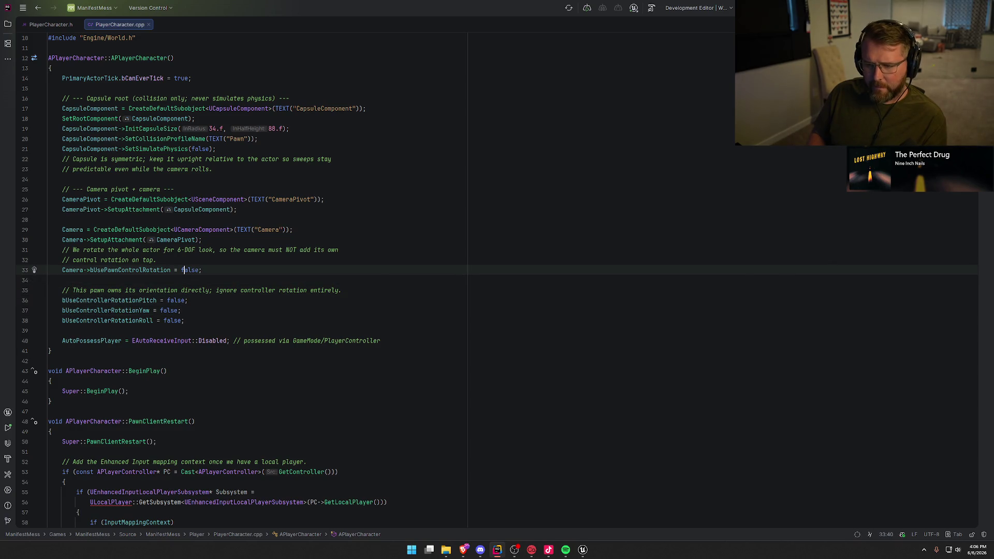
key(Return)
key(Return)
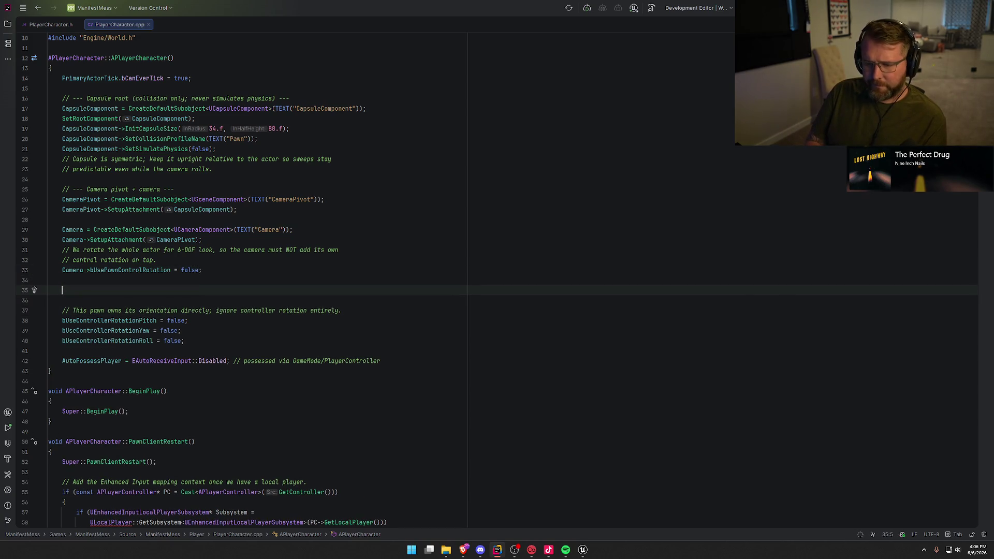
text(ScannerMesh)
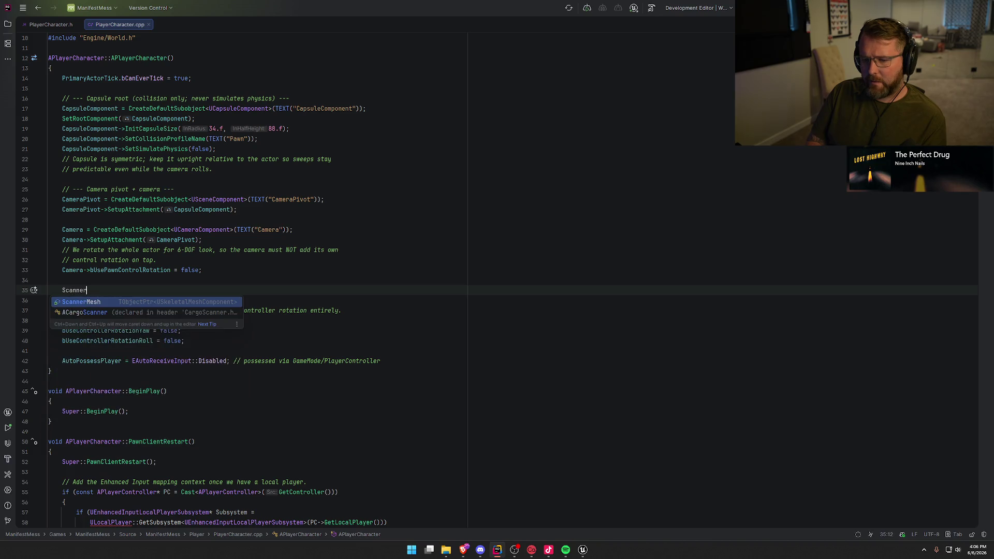
key(Tab)
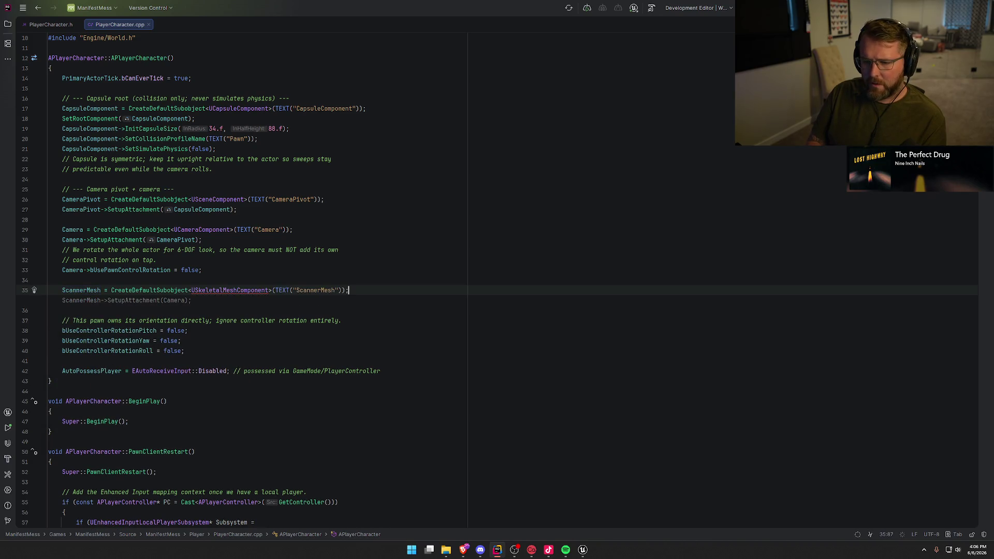
key(Tab)
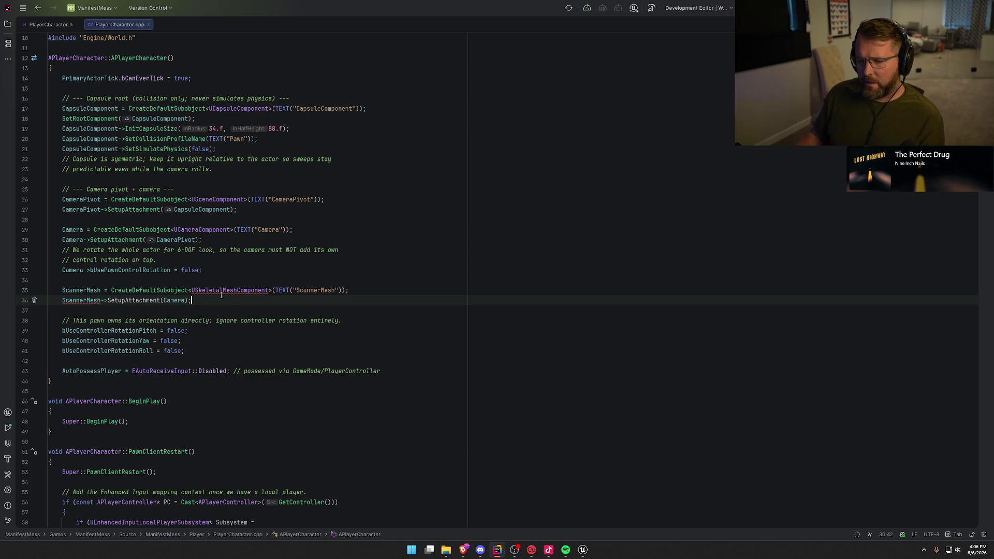
Add the skeletal mesh component header include and close Unreal Editor
click(221, 291)
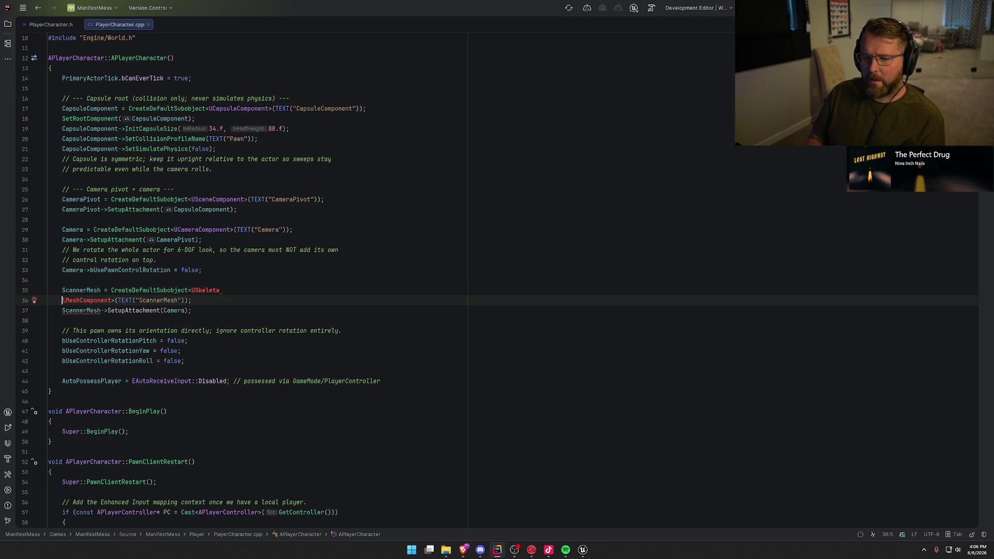
key(alt+Return)
key(Return)
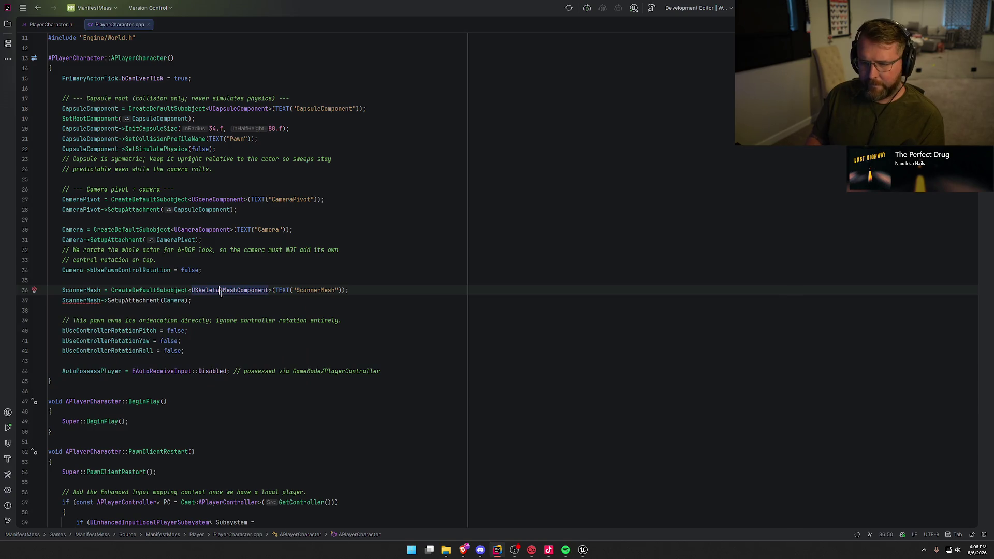
key(Down)
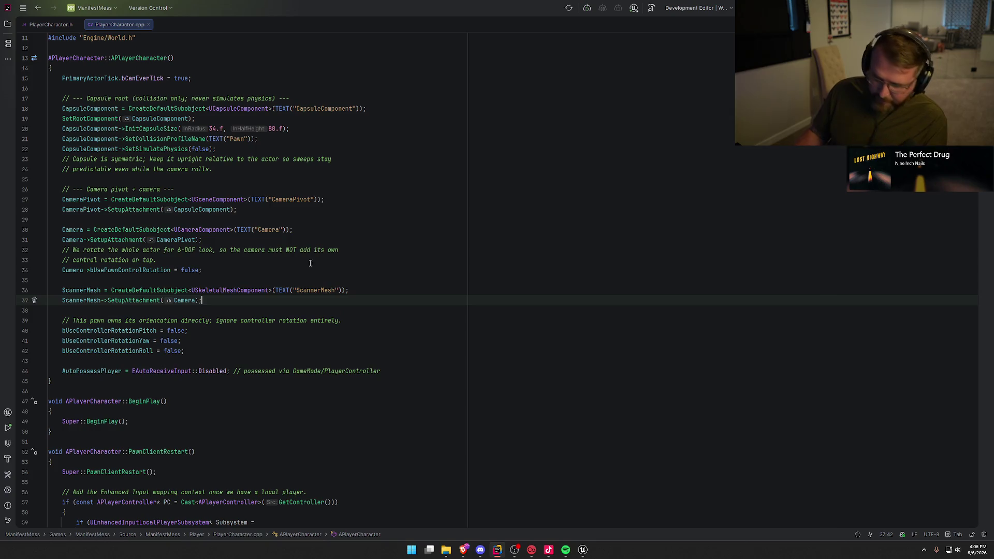
click(583, 549)
key(alt+F4)
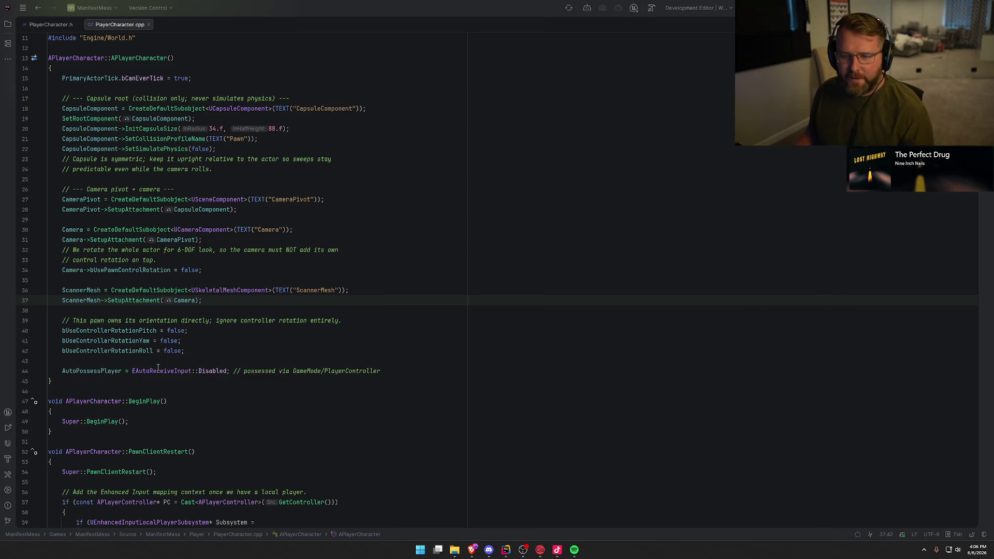
Add the include for the ULocalPlayer definition header
scroll(158, 368, down, 10)
scroll(137, 353, up, 5)
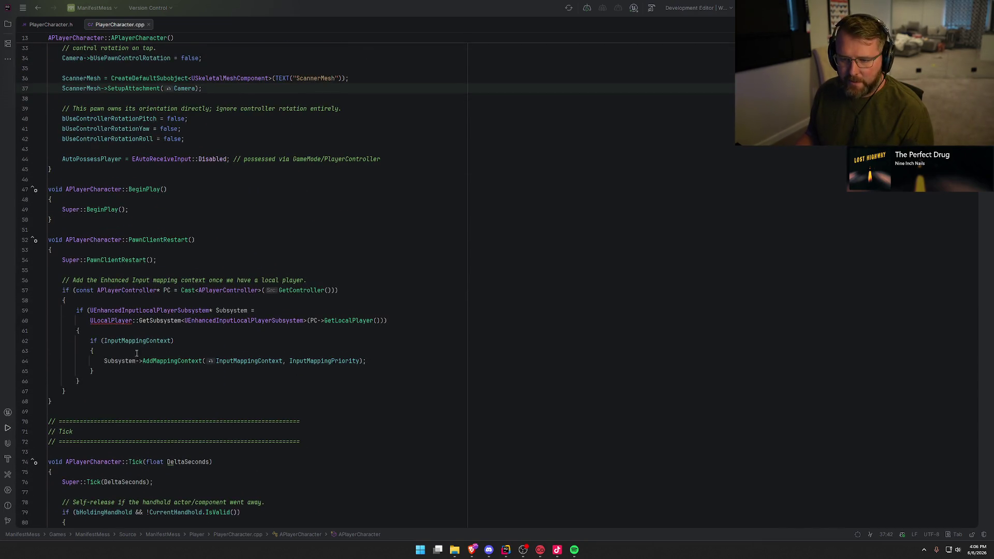
click(108, 321)
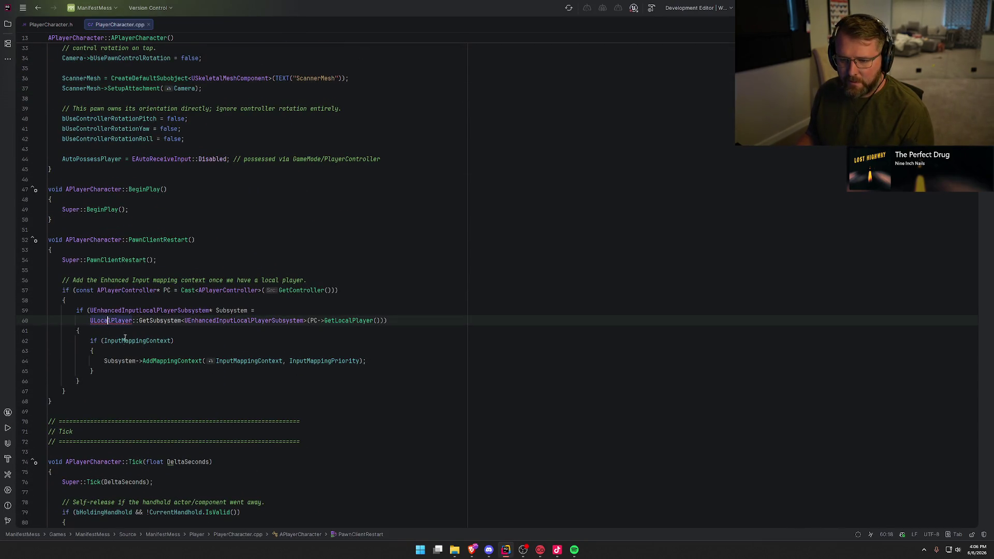
mouse_move(116, 322)
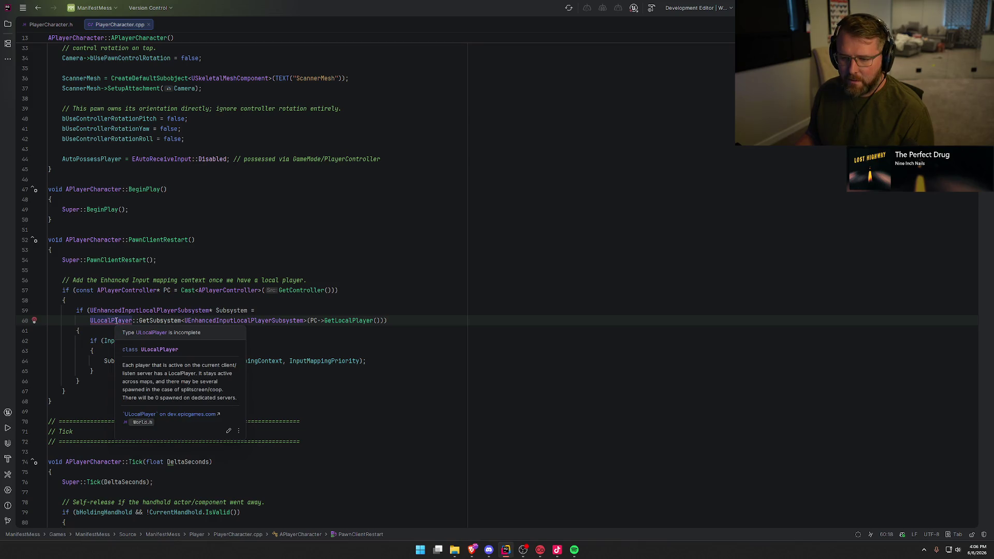
key(alt+Return)
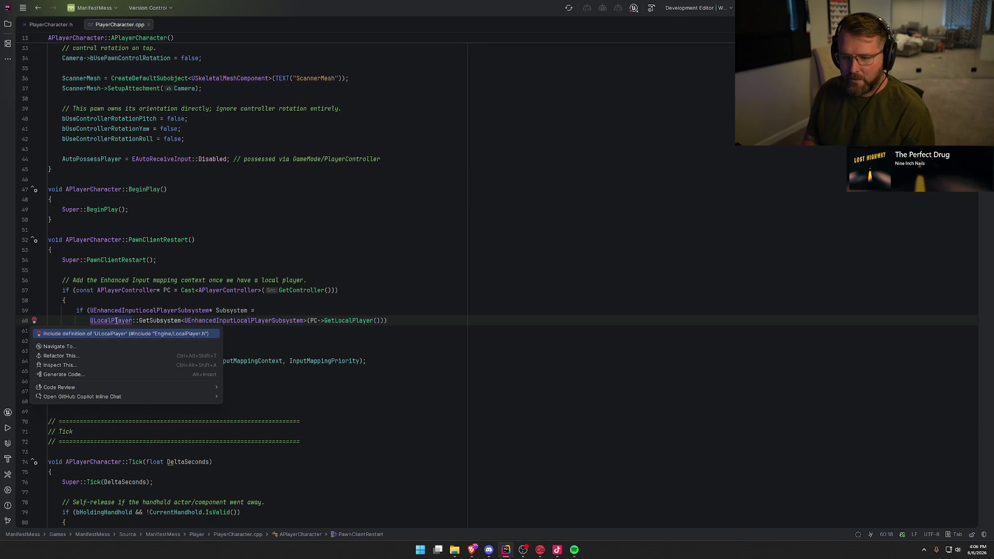
key(Return)
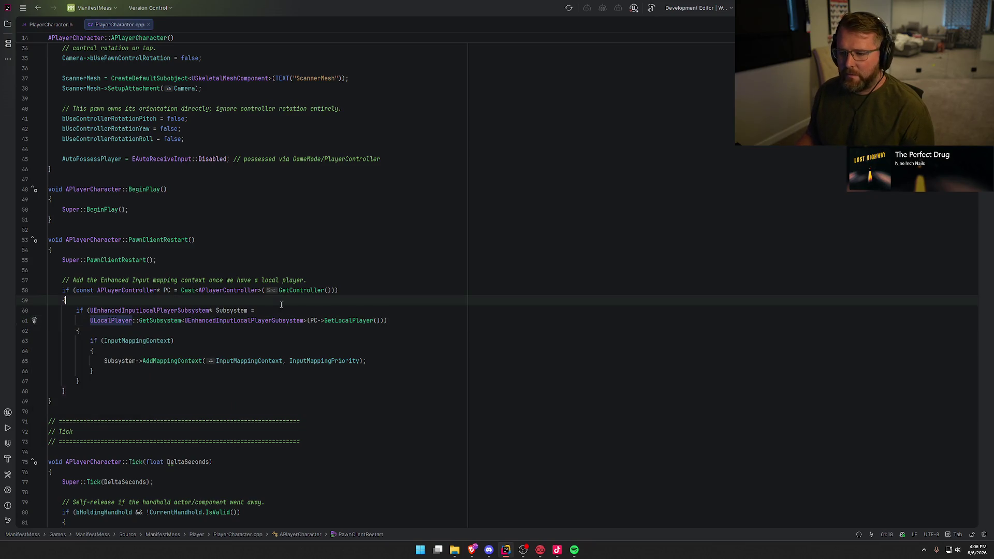
Join the GetSubsystem call onto the Subsystem declaration line
key(Up)
key(Up)
drag(76, 320, 90, 320)
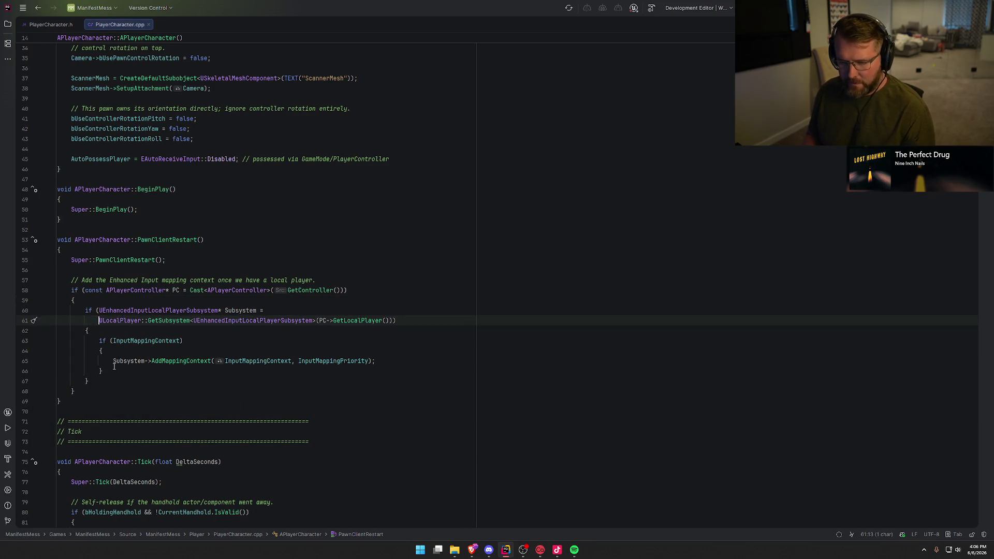
key(shift+Home)
key(BackSpace)
key(BackSpace)
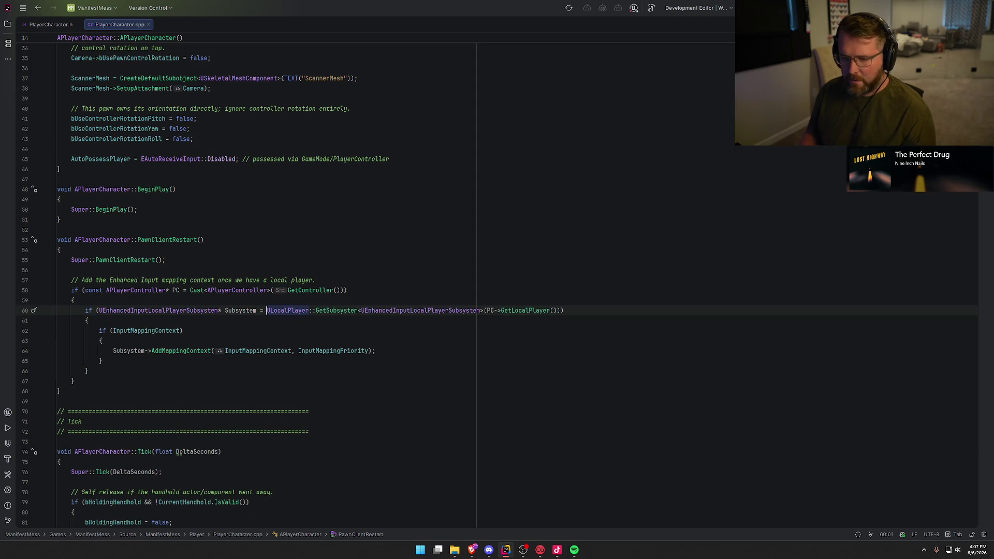
Start a build of the selected projects with Ctrl+Shift+B
click(389, 270)
scroll(390, 258, up, 5)
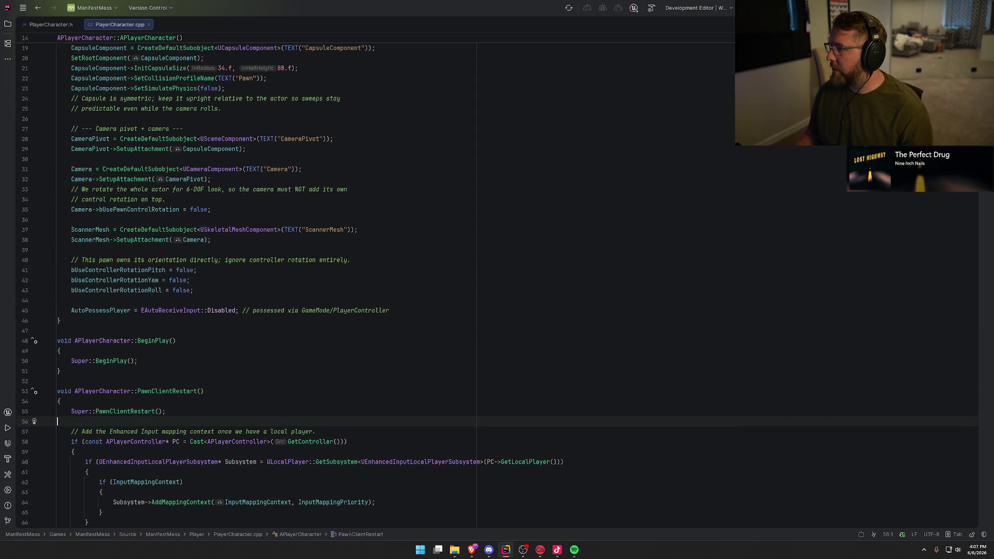
key(ctrl+shift+b)
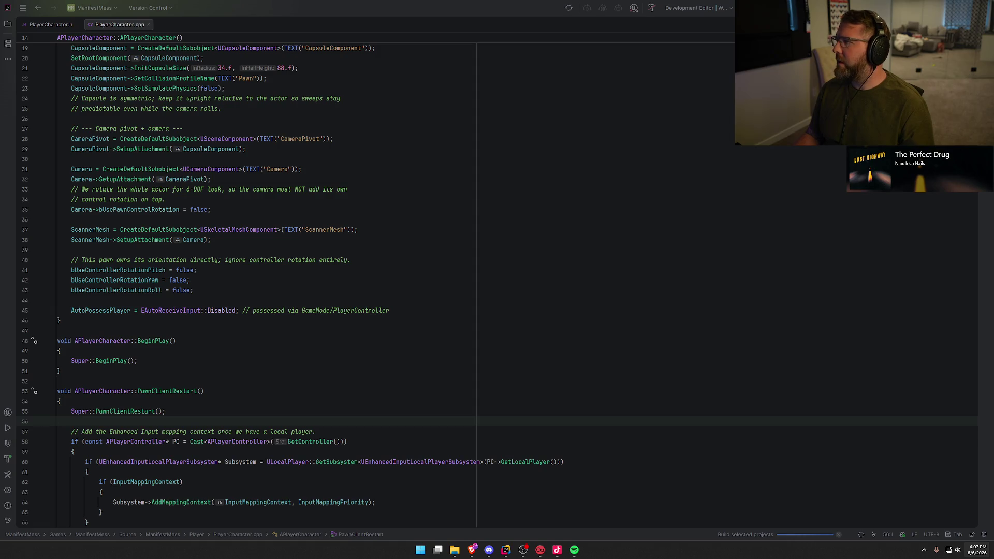
After the build succeeds, dismiss the UnrealLink log and show bp_Player's 3D viewport
click(483, 233)
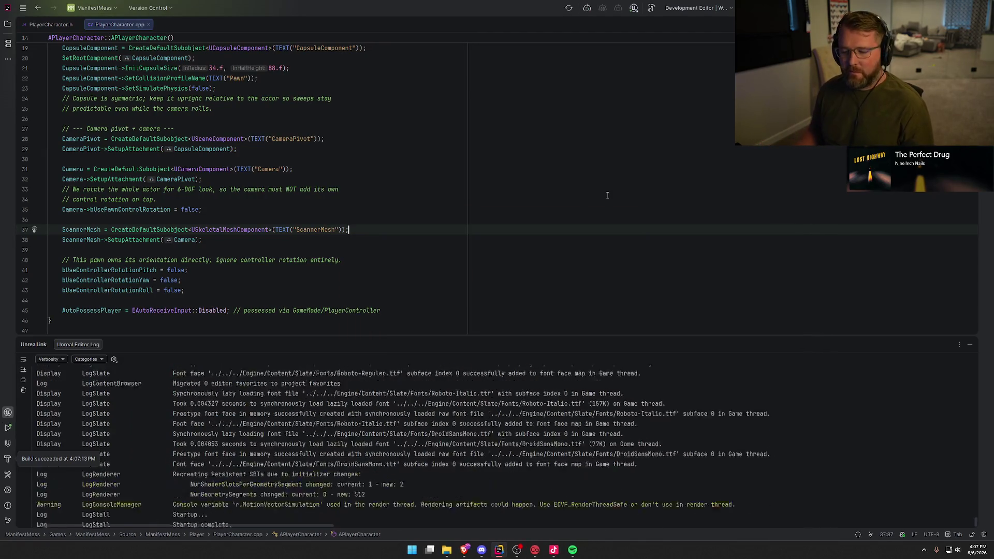
click(970, 344)
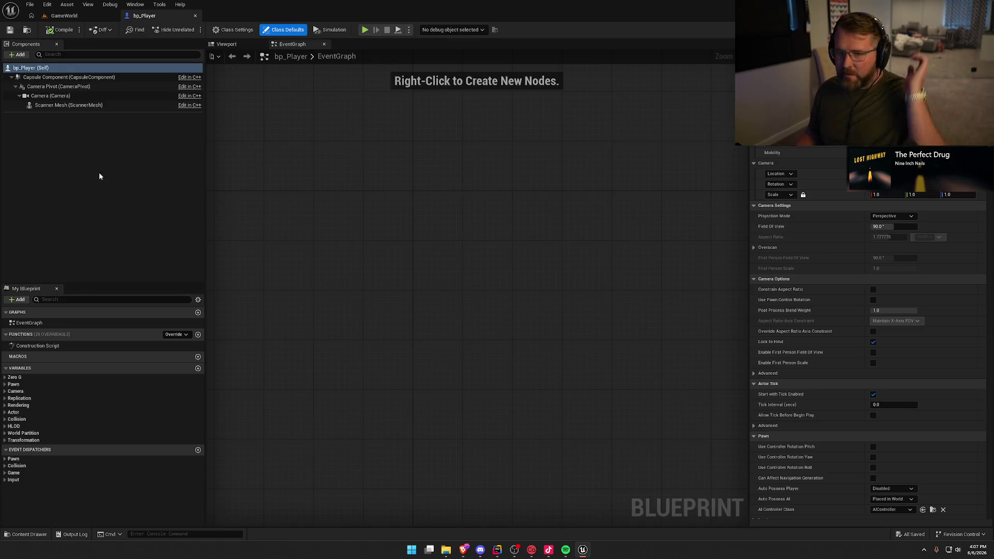
click(241, 45)
Assign the Scanner skeletal mesh asset to the Scanner Mesh component
click(70, 106)
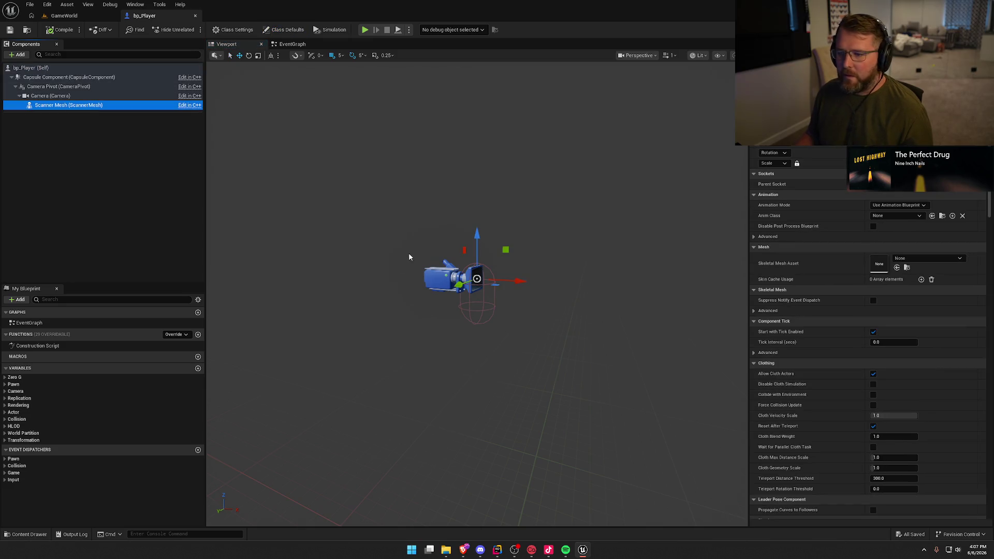
click(907, 261)
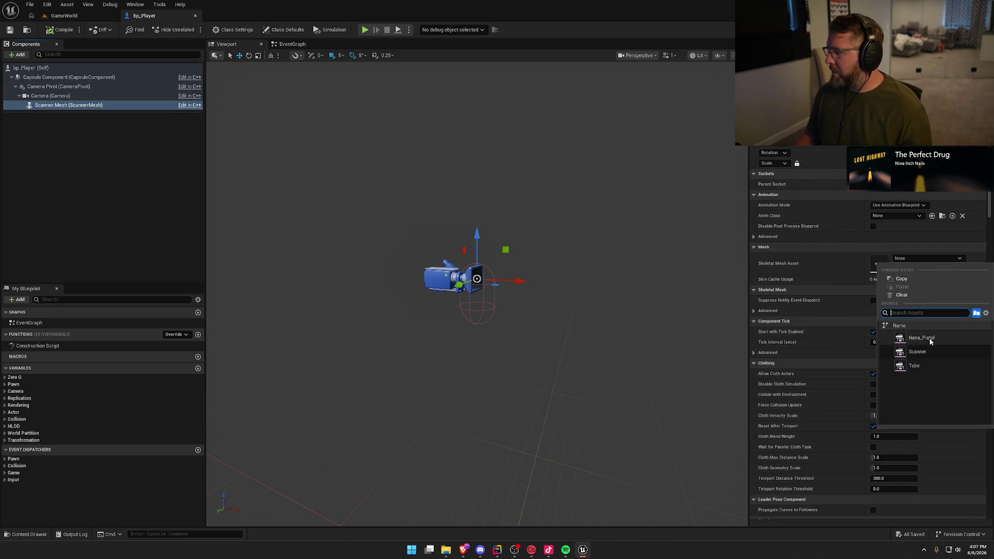
click(918, 352)
key(f)
scroll(477, 294, down, 5)
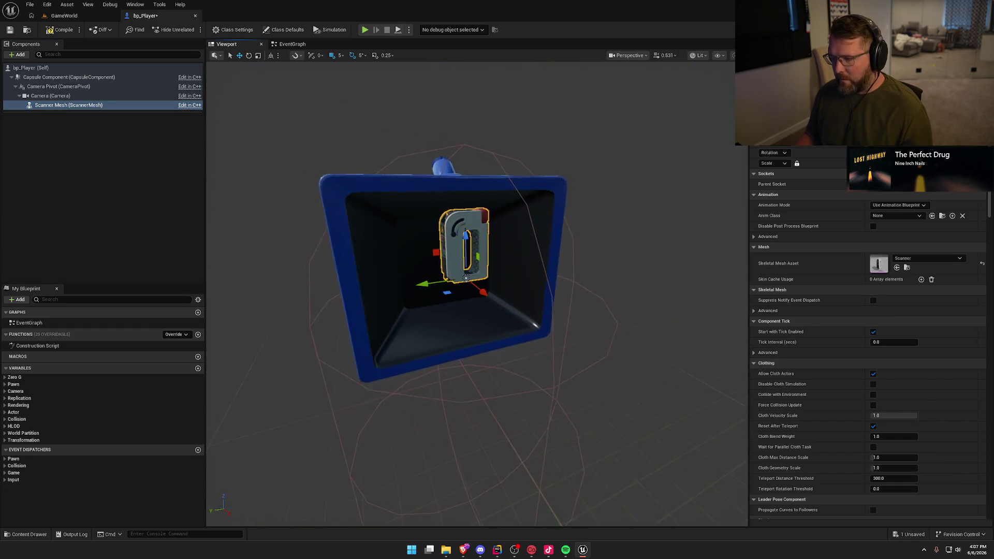
drag(573, 291, 573, 291)
Rotate the scanner mesh -85° and move it left and down below the camera
key(e)
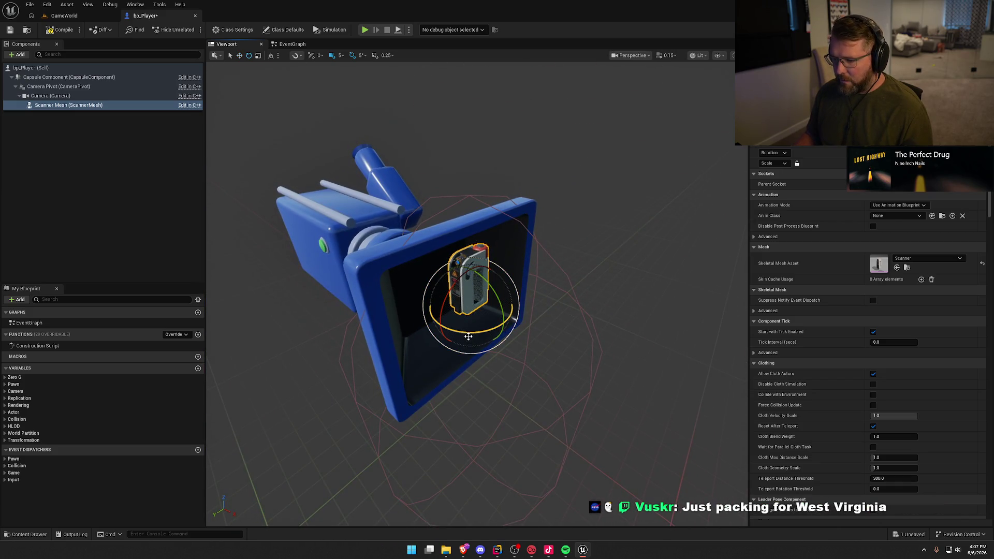
drag(470, 334, 534, 316)
key(w)
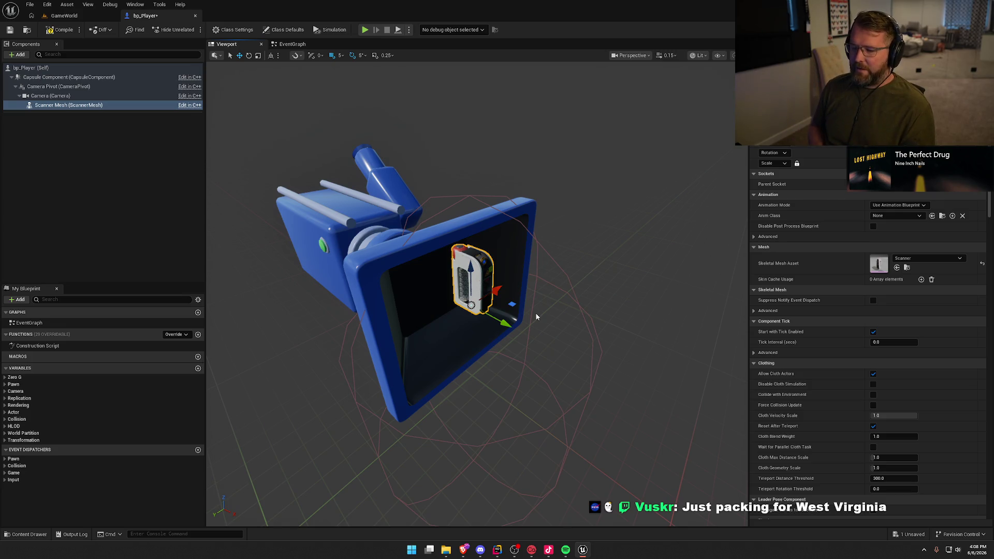
drag(537, 317, 569, 290)
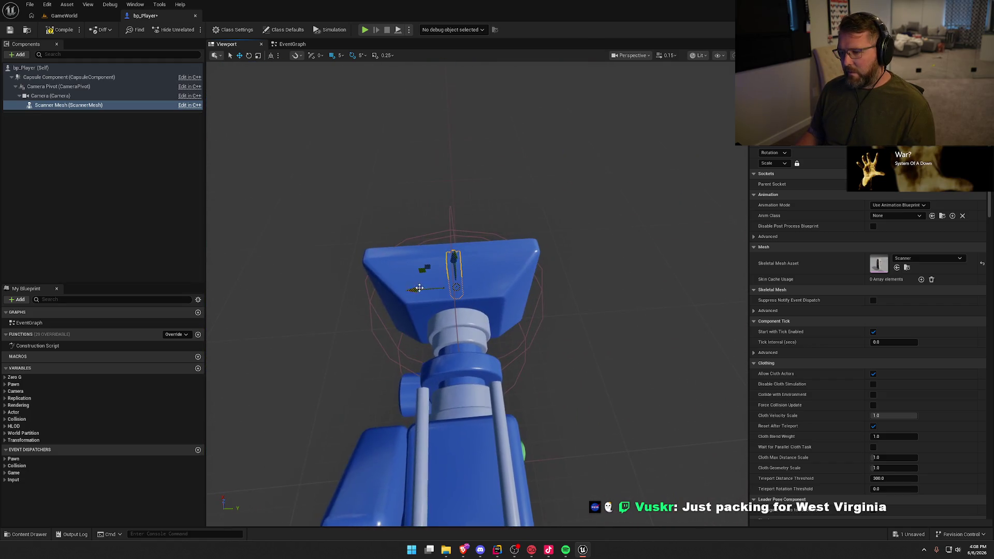
mouse_move(415, 290)
mouse_down()
mouse_move(473, 289)
mouse_move(481, 276)
mouse_move(434, 262)
mouse_up()
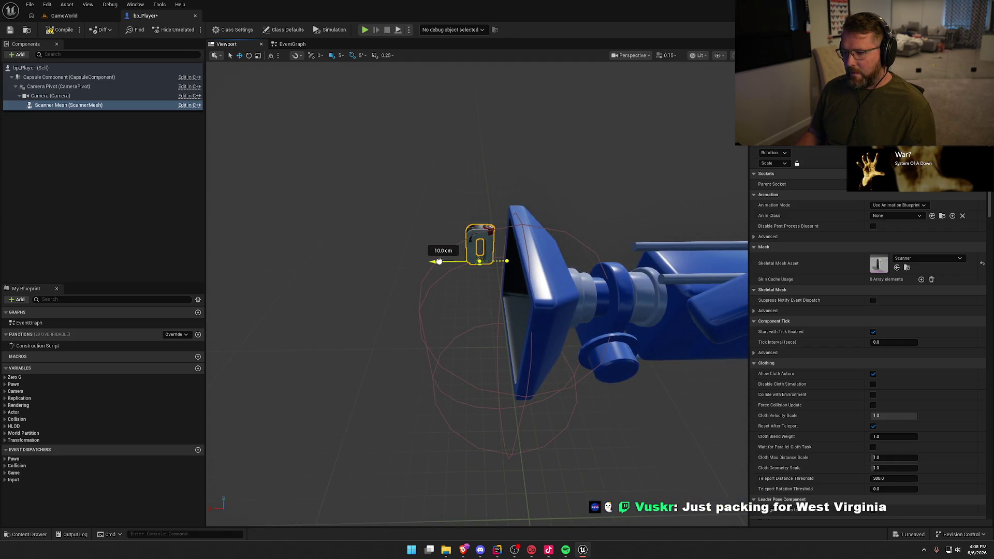
mouse_move(480, 225)
mouse_down()
mouse_move(482, 269)
mouse_move(481, 260)
mouse_up()
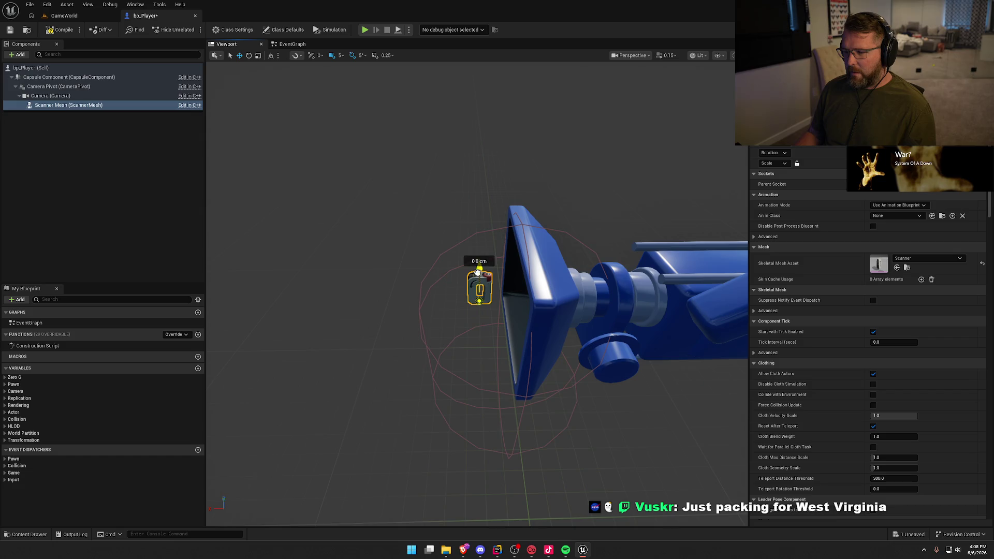
mouse_move(368, 224)
mouse_down()
mouse_move(368, 311)
mouse_move(442, 217)
mouse_up()
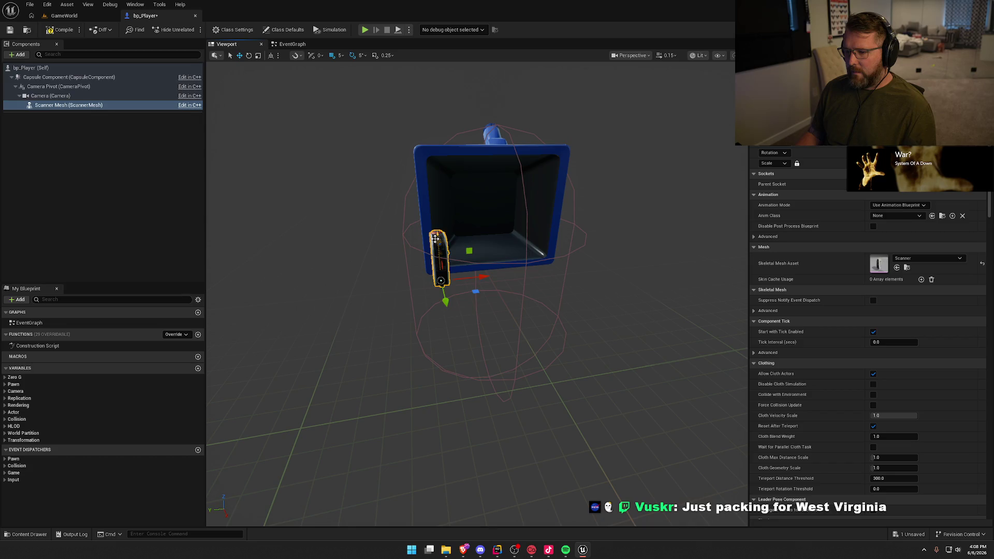
drag(445, 315, 450, 334)
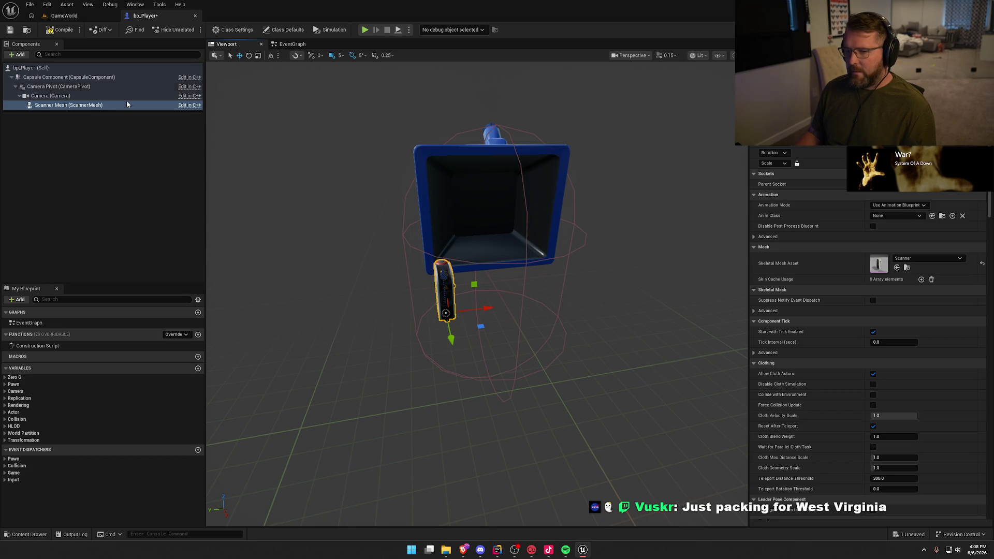
Compile and save bp_Player, then return to the GameWorld level
click(61, 29)
drag(311, 238, 335, 221)
drag(414, 227, 452, 223)
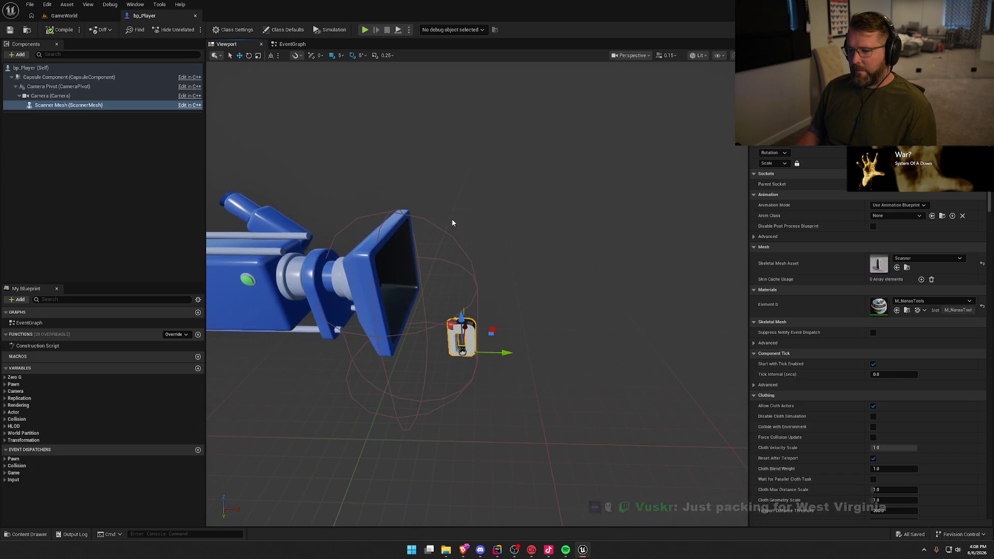
click(64, 15)
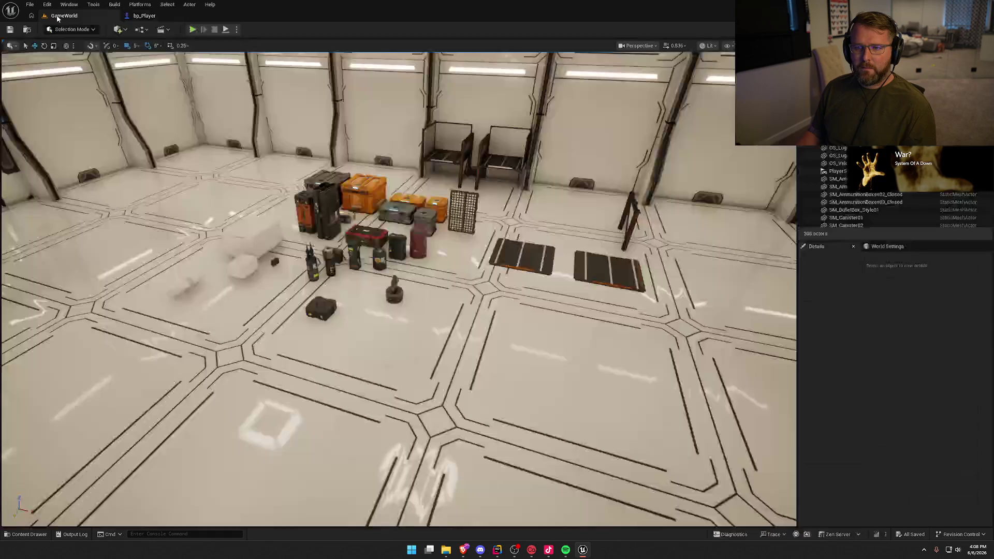
click(203, 25)
click(277, 172)
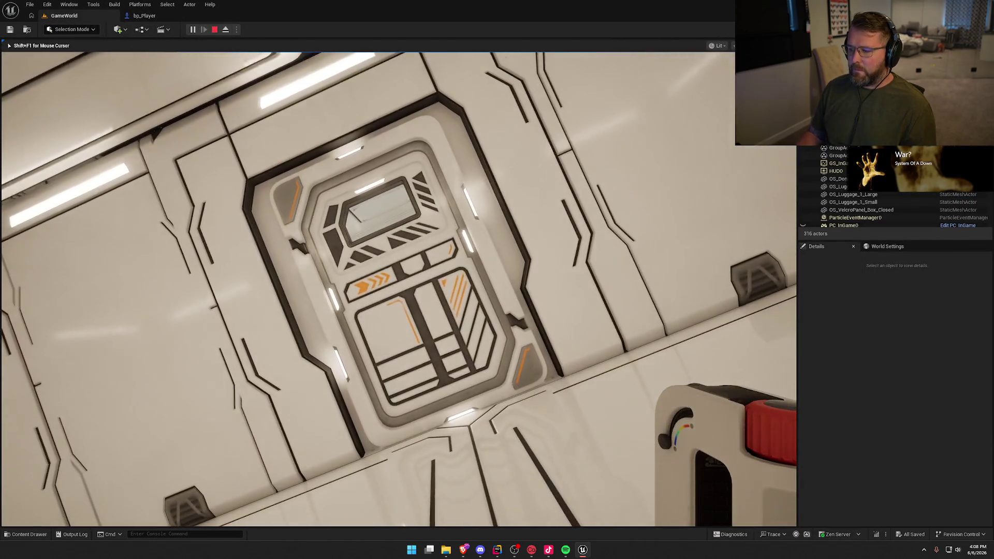
key(w)
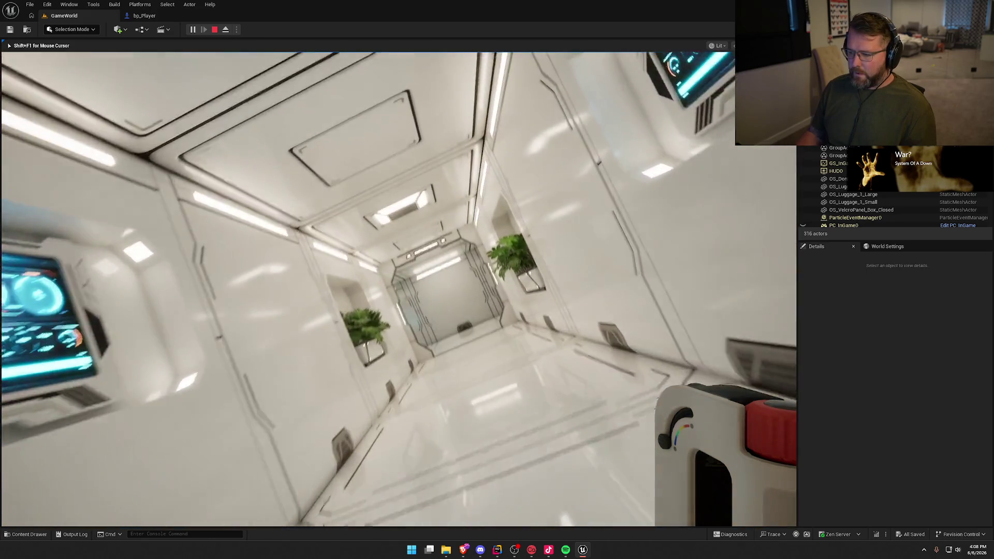
key(w)
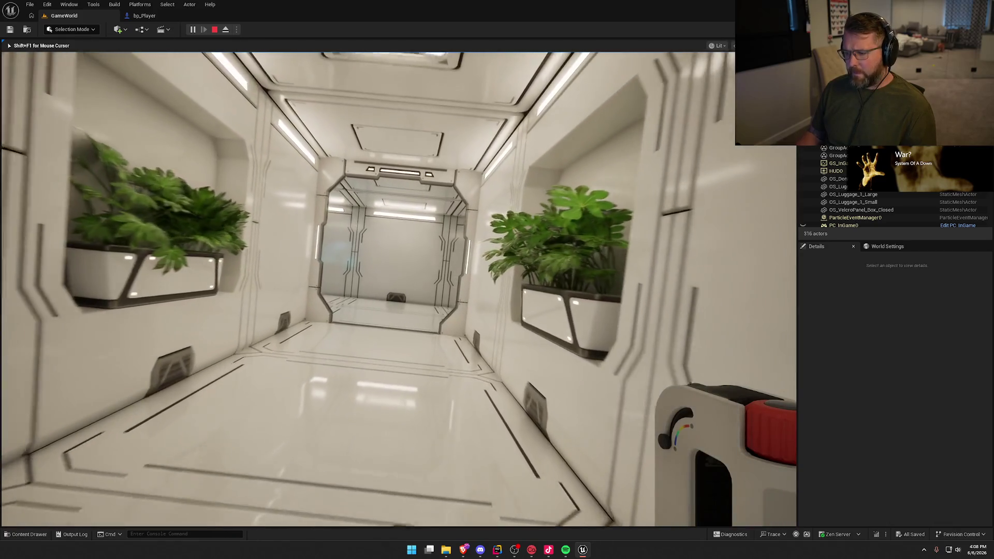
key(w)
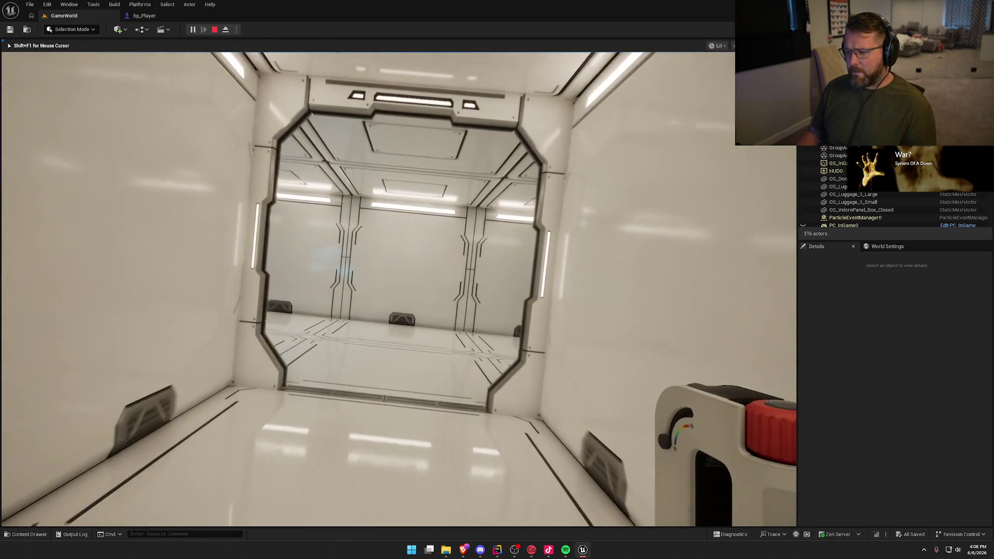
key(w)
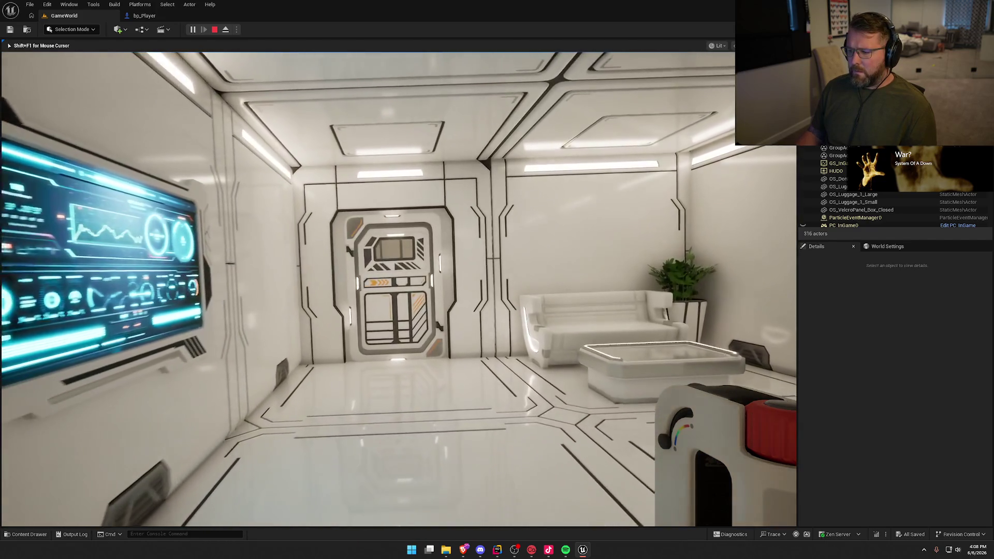
key(Escape)
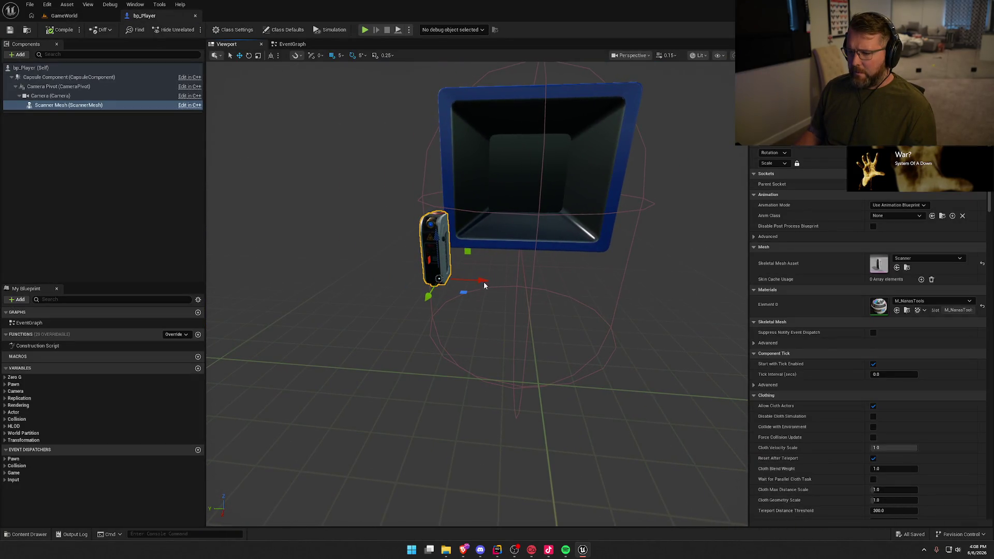
Save bp_Player and orbit around to inspect the scanner mesh beneath the camera
mouse_move(548, 271)
mouse_down()
mouse_move(496, 275)
mouse_move(487, 293)
mouse_move(469, 293)
mouse_move(495, 294)
mouse_up()
key(ctrl+s)
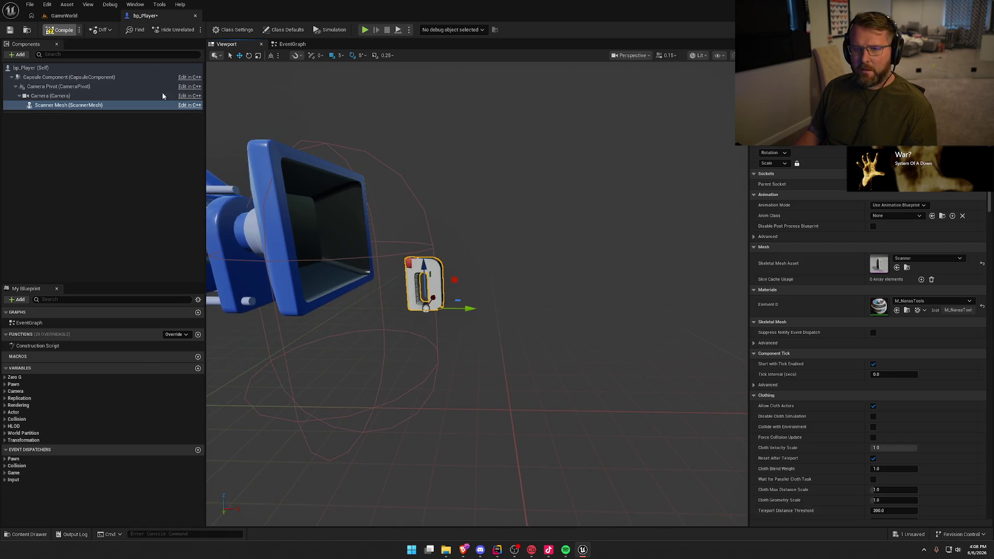
mouse_move(442, 233)
mouse_down()
mouse_move(429, 243)
mouse_move(544, 233)
mouse_up()
click(611, 248)
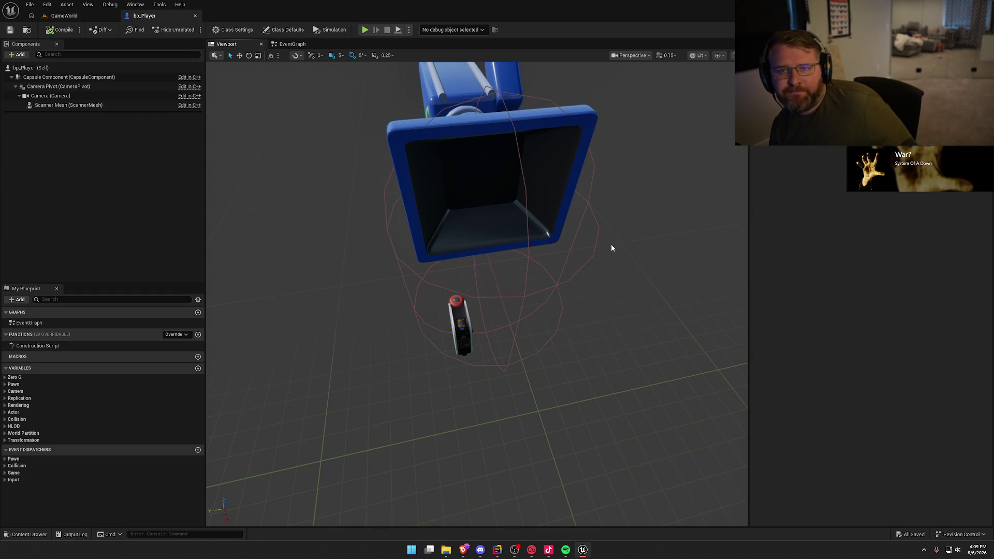
mouse_move(620, 219)
mouse_down()
mouse_move(678, 222)
mouse_move(593, 230)
mouse_up()
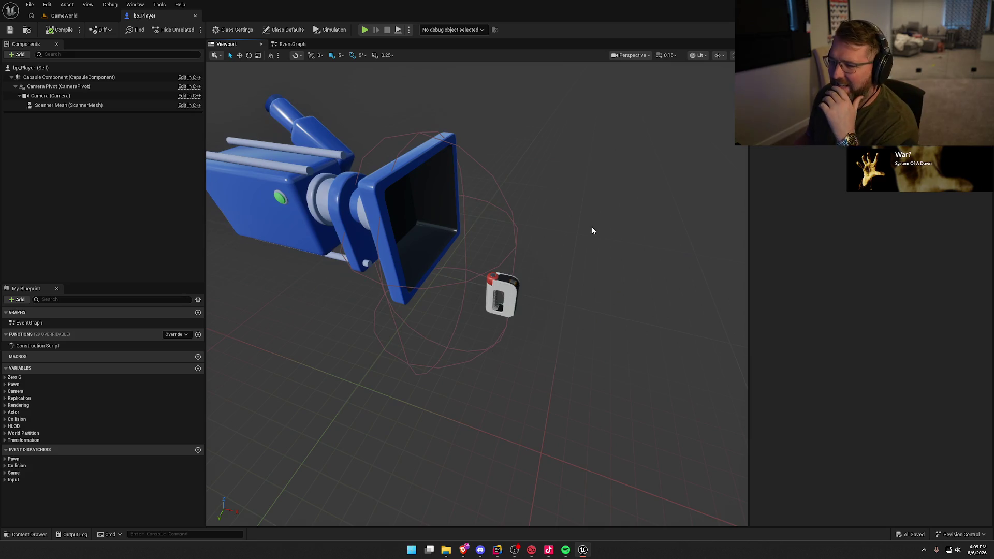
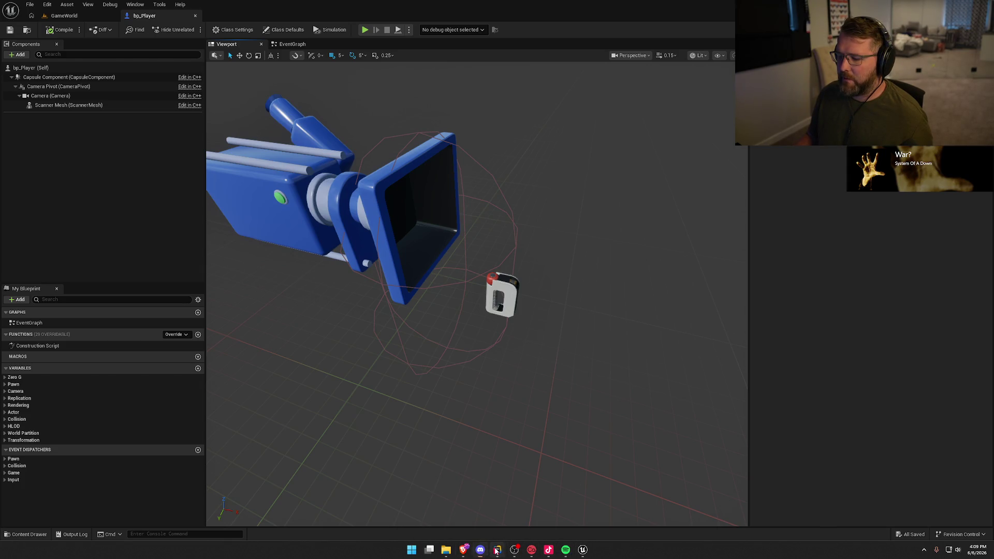
Bring Rider to the front and open the PlayerCharacter.h header
click(464, 551)
mouse_move(465, 553)
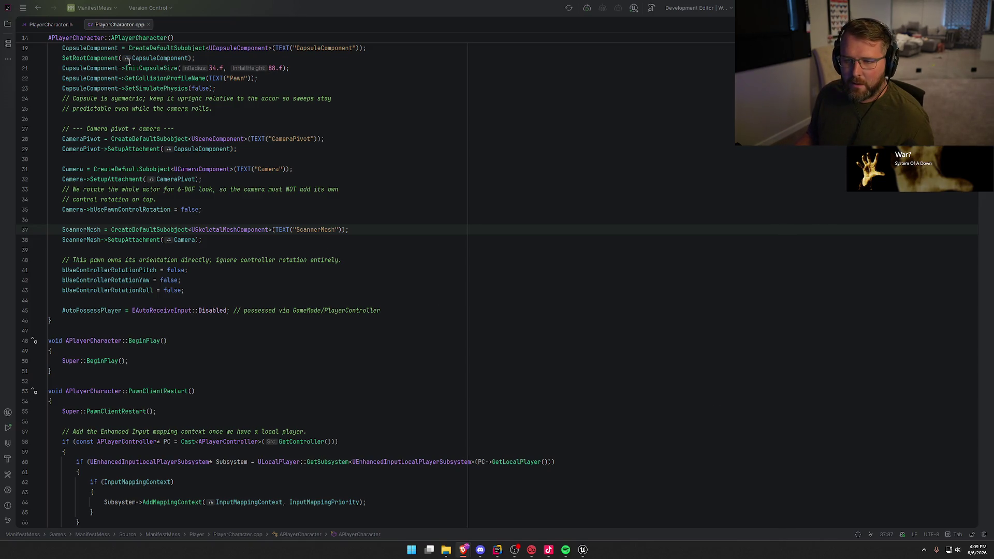
ctrl+click(140, 38)
Below the Camera declaration, add UPROPERTY(EditDefaultsOnly, BlueprintReadWrite, Category="ZeroG|Components")
scroll(196, 242, down, 3)
click(196, 242)
key(Return)
key(Return)
text(URP)
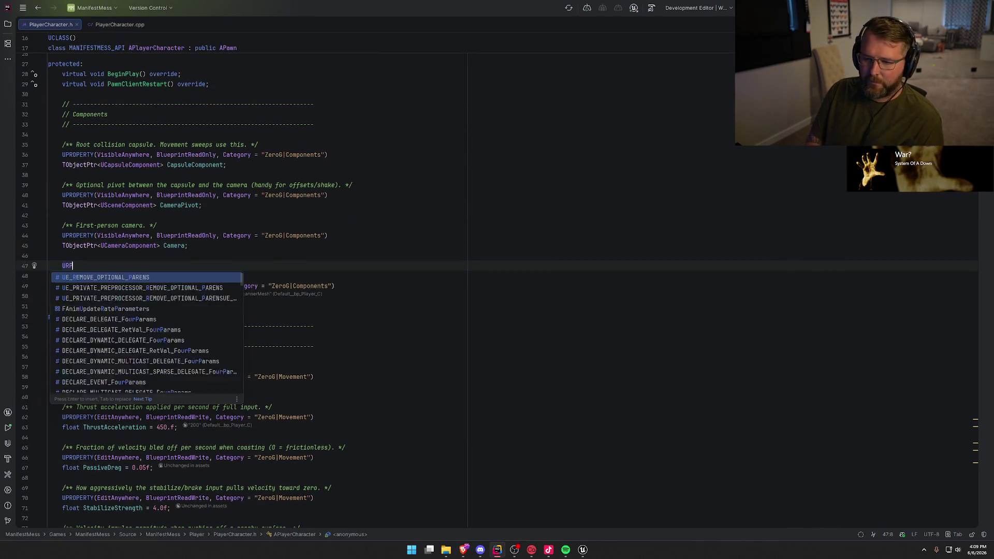
text(RO)
key(BackSpace)
key(BackSpace)
key(BackSpace)
text(PRO)
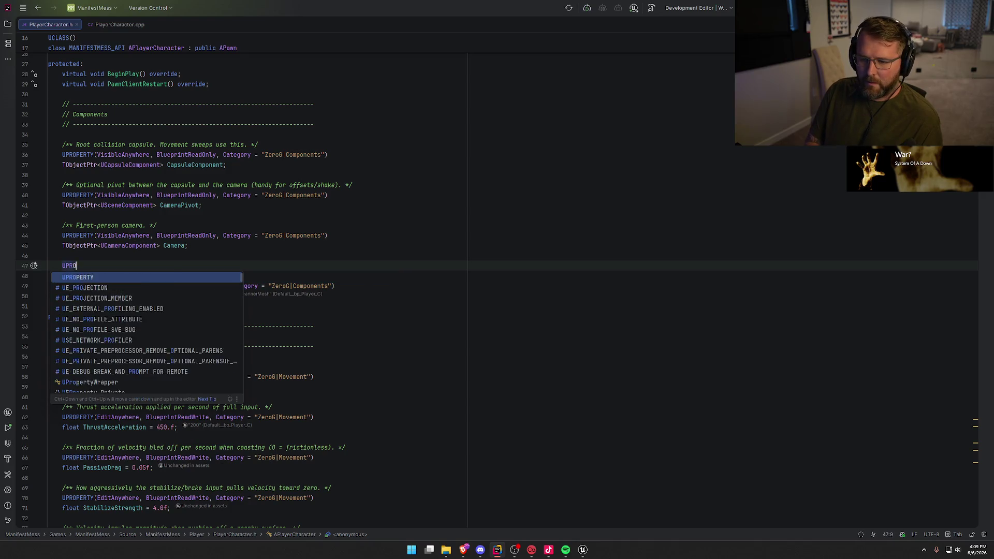
key(Tab)
key(BackSpace)
key(BackSpace)
key(BackSpace)
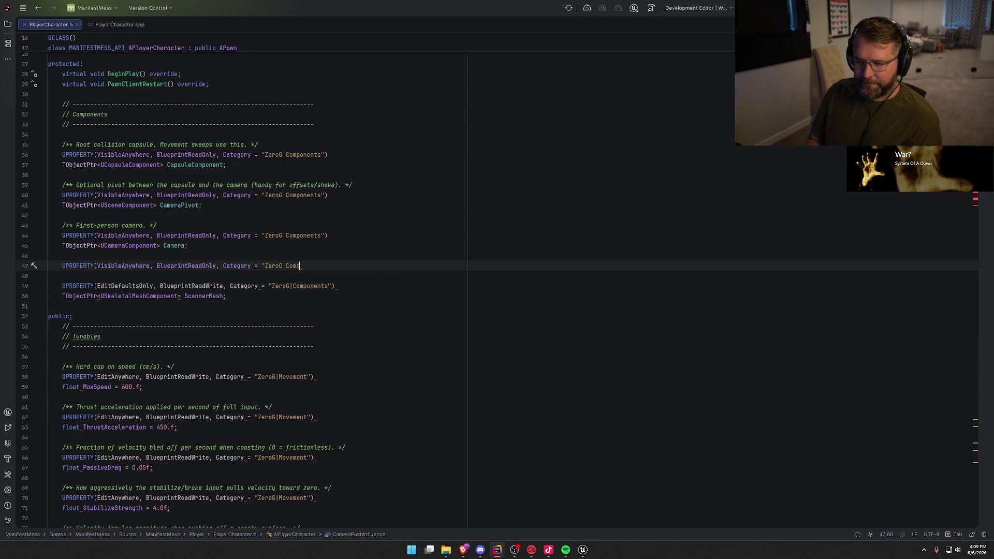
key(BackSpace)
key(BackSpace)
key(BackSpace)
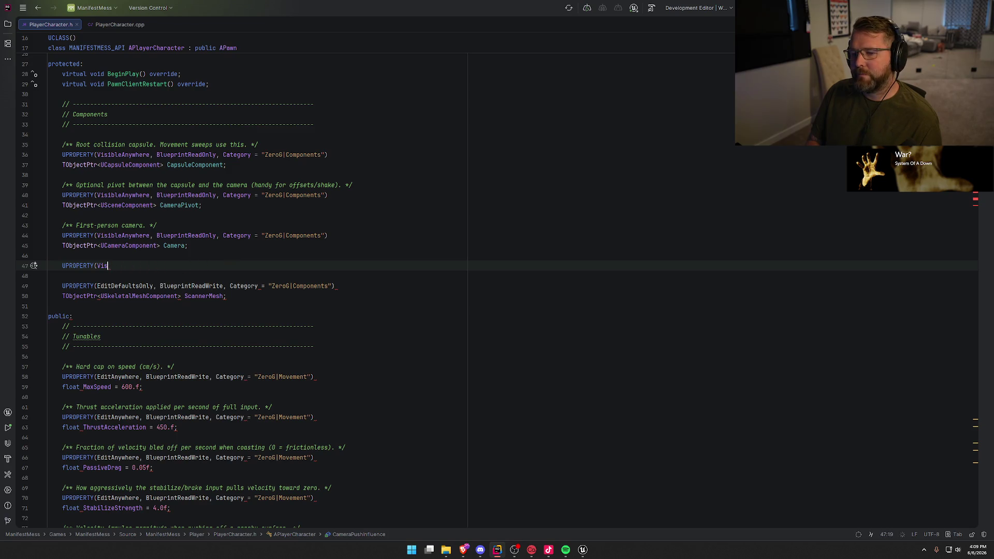
key(BackSpace)
text(()
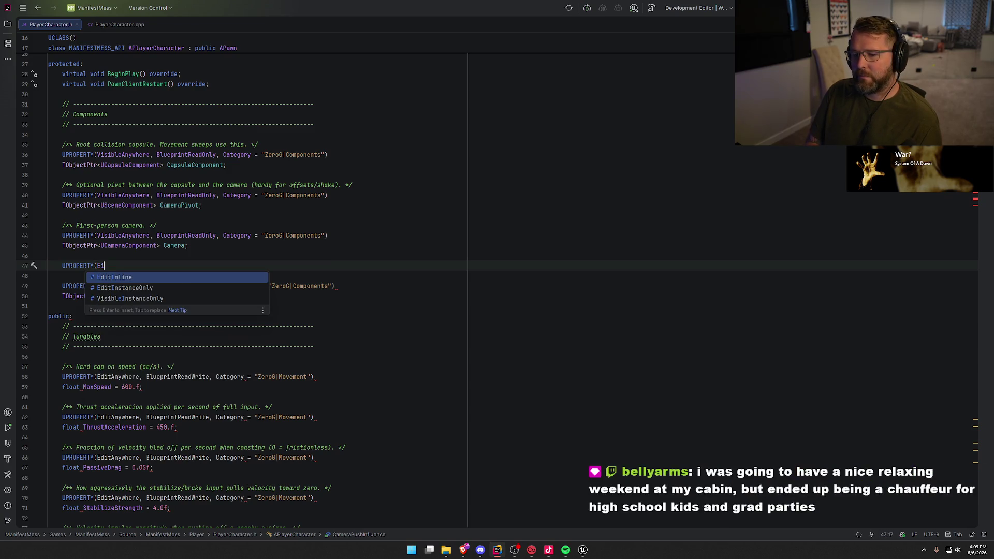
key(Tab)
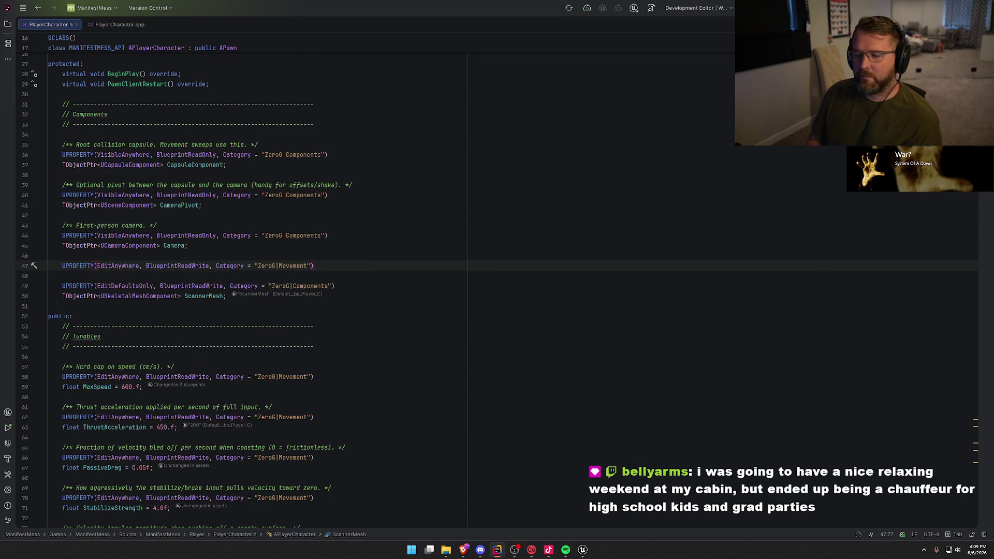
key(BackSpace)
key(BackSpace)
key(BackSpace)
text(D)
key(Return)
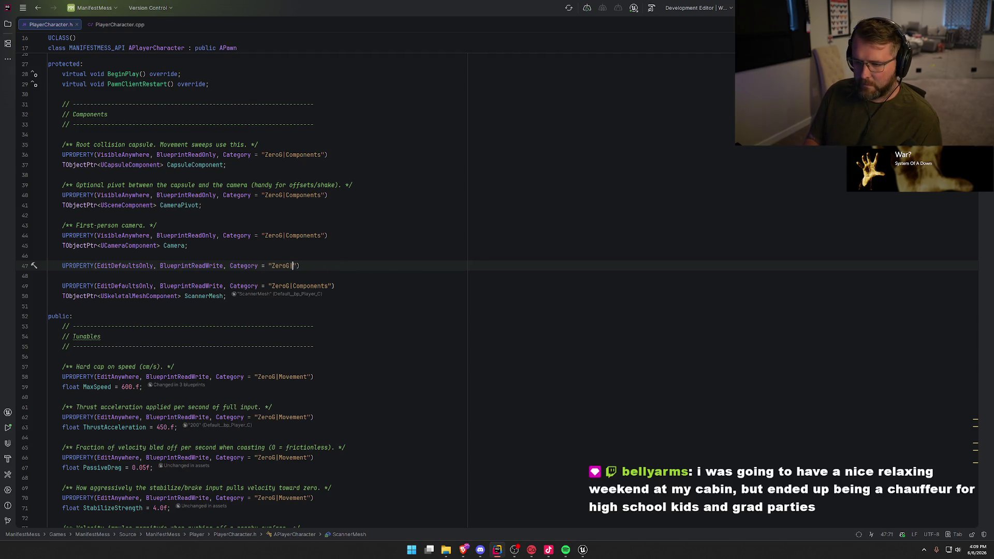
key(Tab)
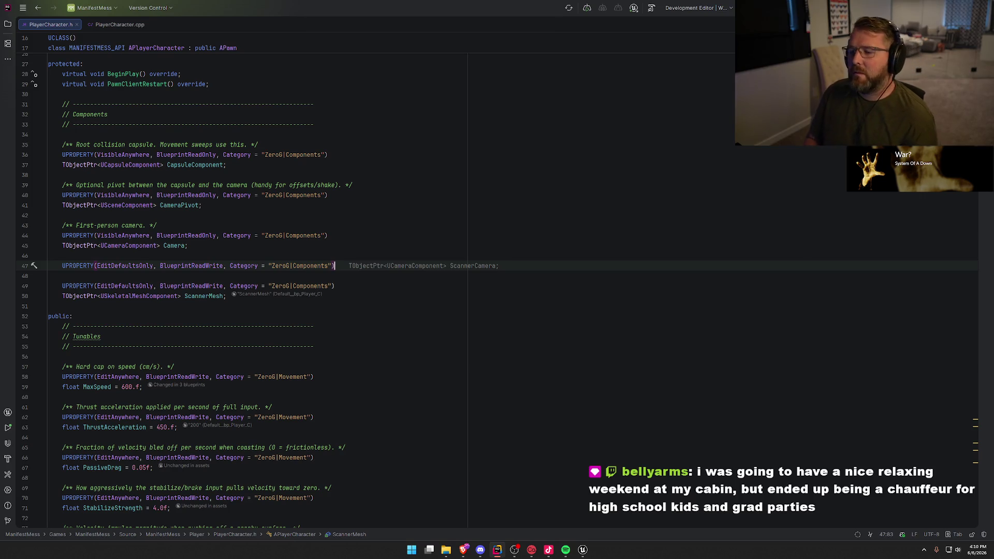
Declare TObjectPtr<class USpringArmComponent> ScannerArm; beneath it, then move to PlayerCharacter.cpp
key(Return)
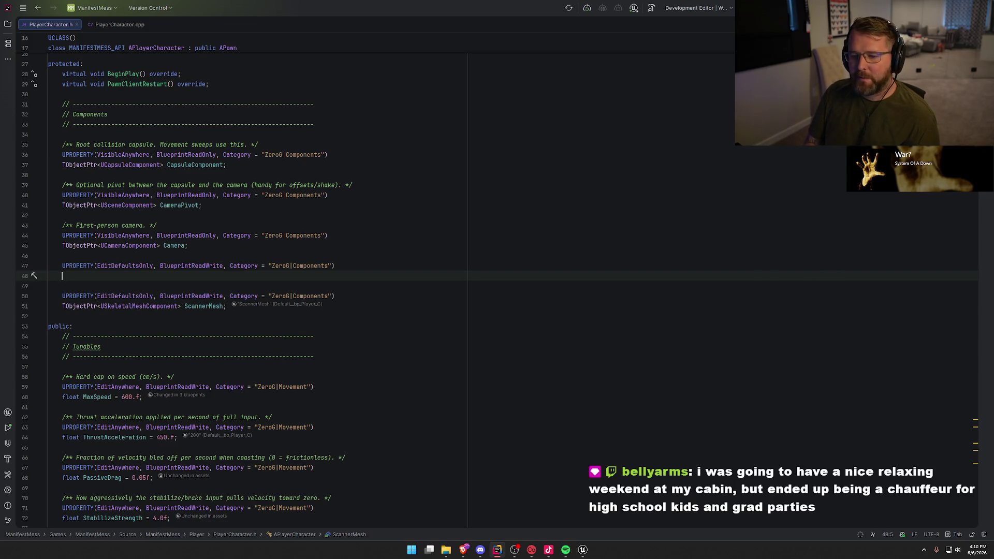
text(TObjectPtr<)
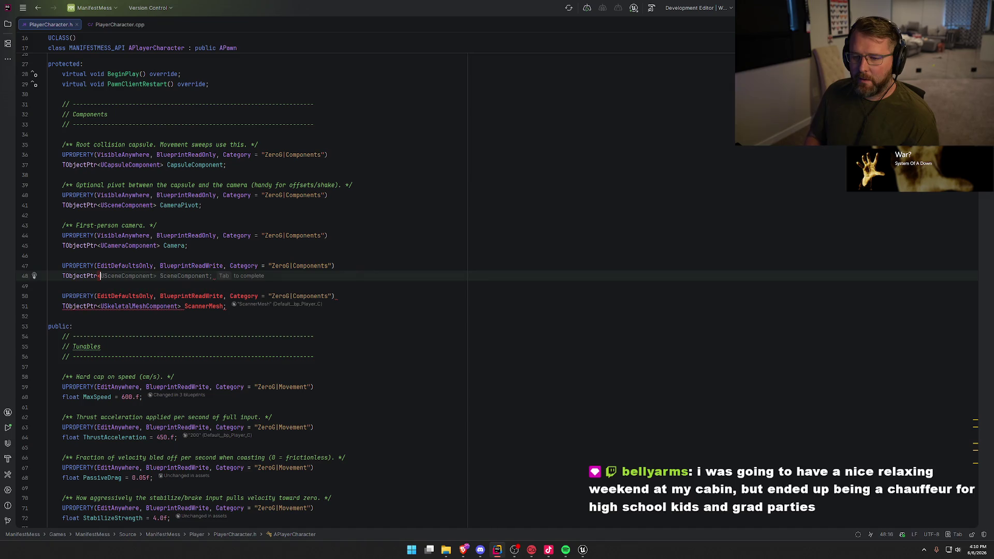
text(UStpi)
text(pr)
key(Return)
key(alt+Return)
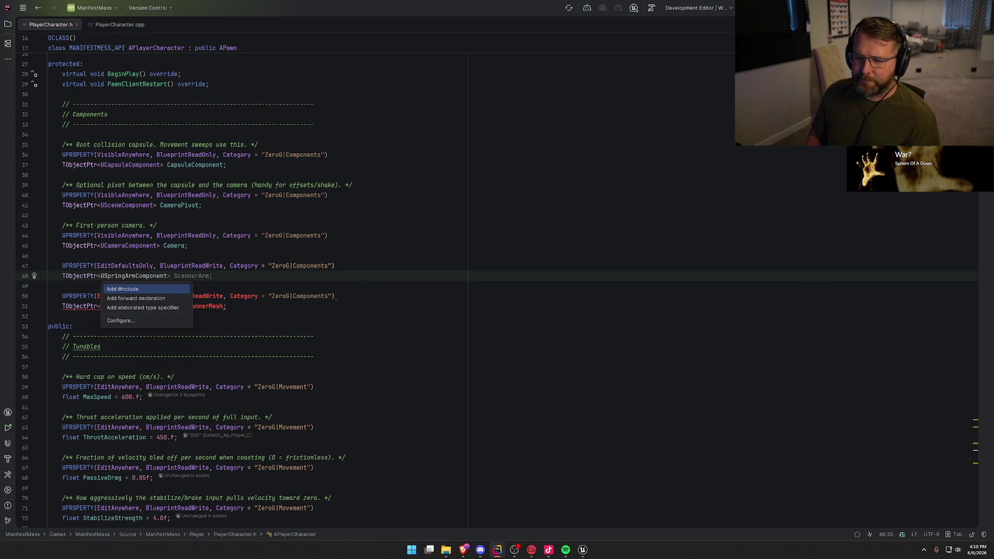
click(98, 276)
text(class)
key(End)
text(Scanner)
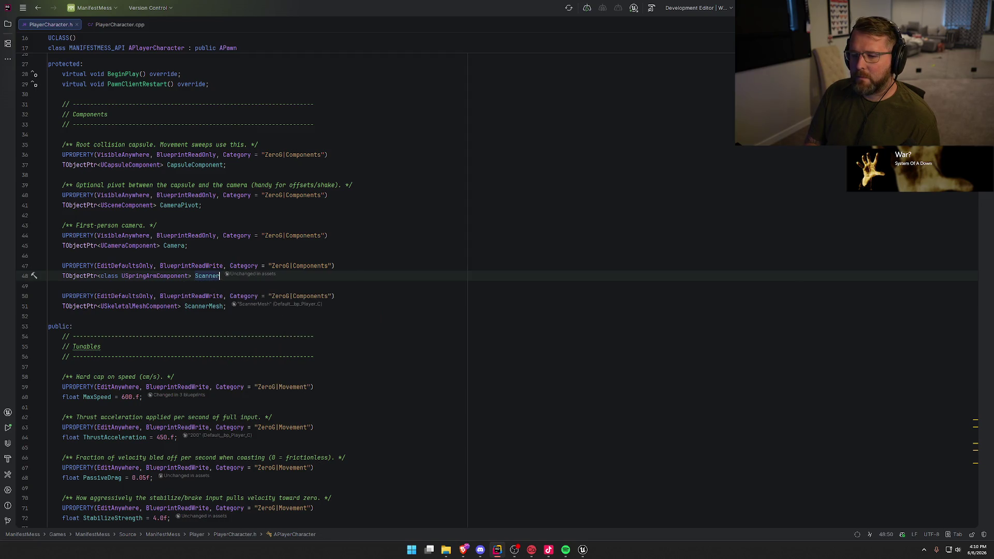
text(Arm;)
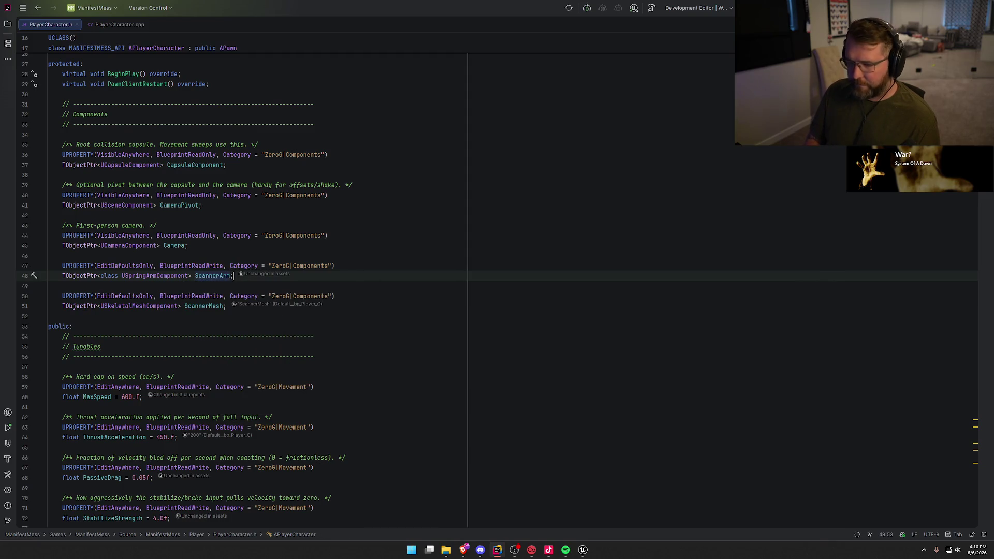
click(117, 25)
Create ScannerArm with CreateDefaultSubobject, attach it to Camera, and add the spring arm include
key(Up)
key(Return)
text(S)
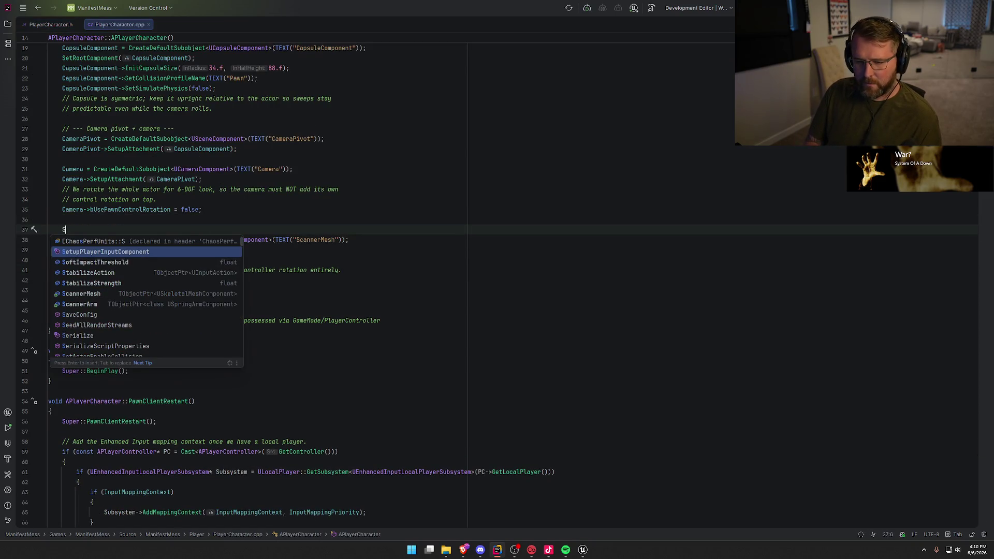
text(cannerA)
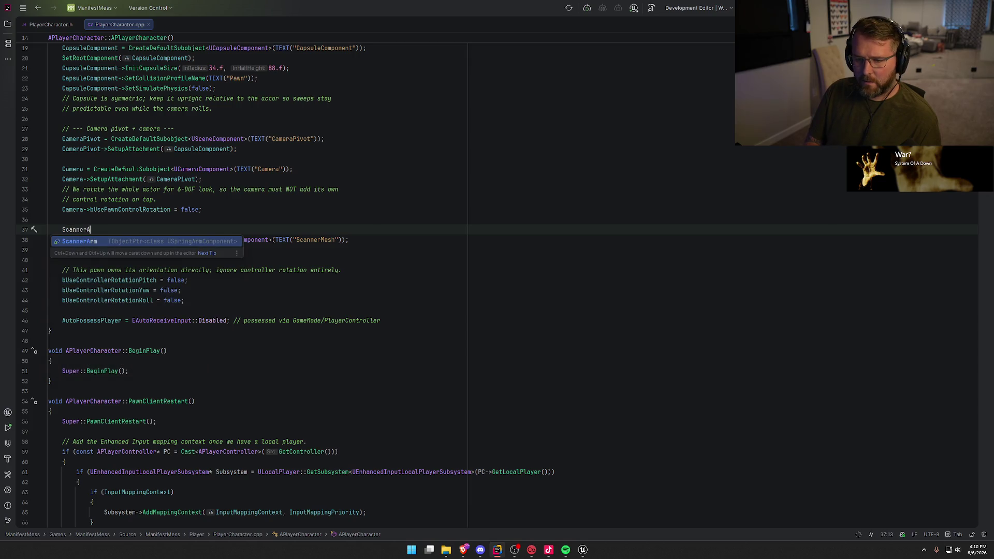
key(Return)
key(Tab)
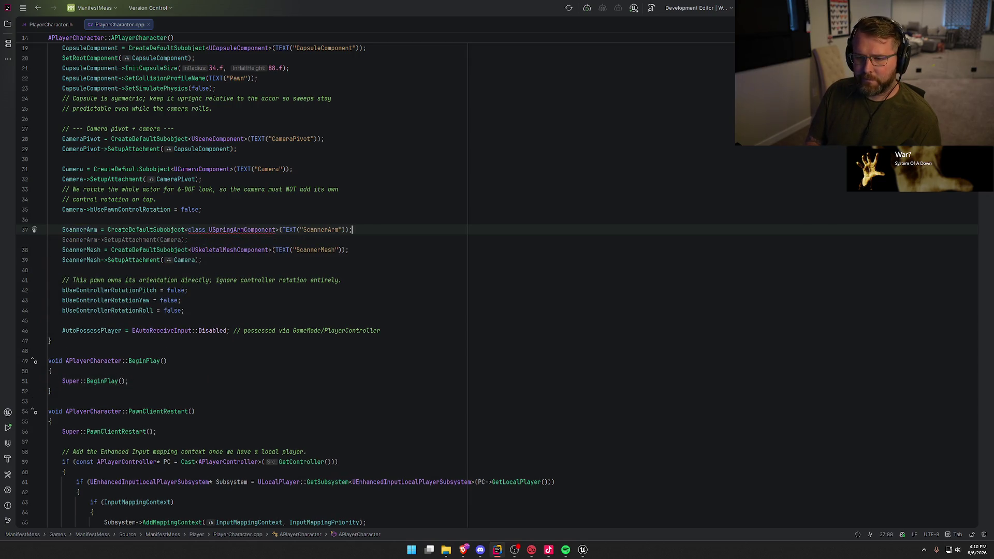
key(Tab)
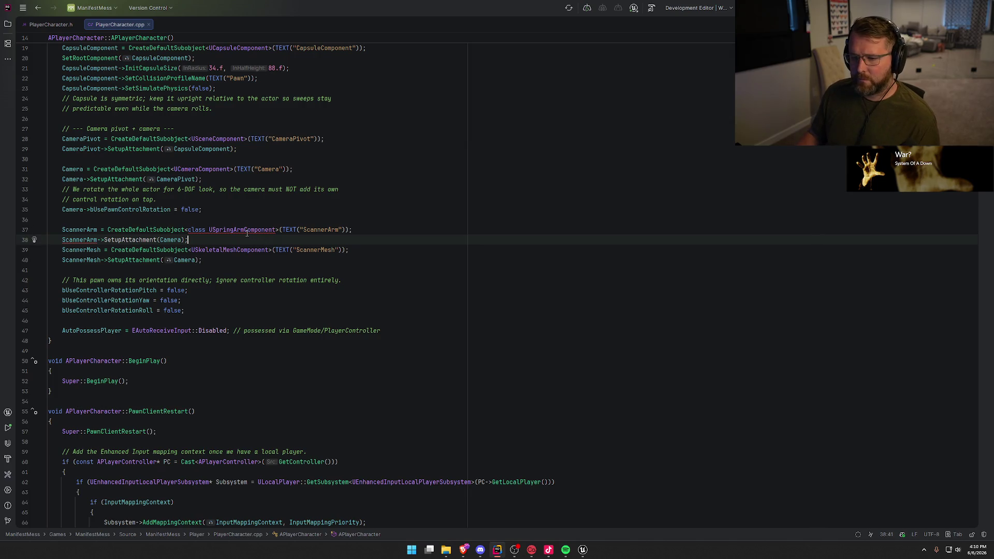
click(244, 230)
key(alt+Return)
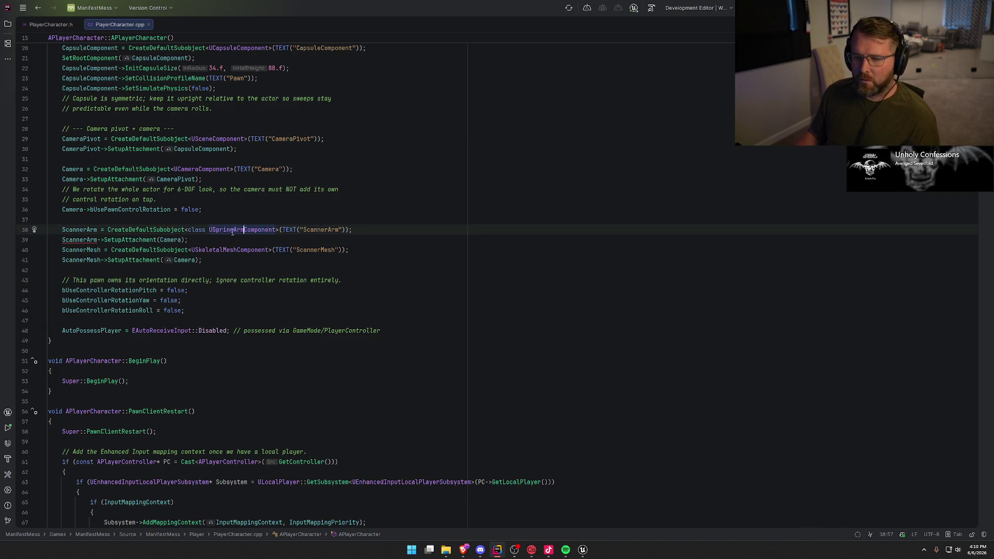
Change ScannerMesh's attach parent from Camera to ScannerArm, then return to Unreal
double_click(182, 259)
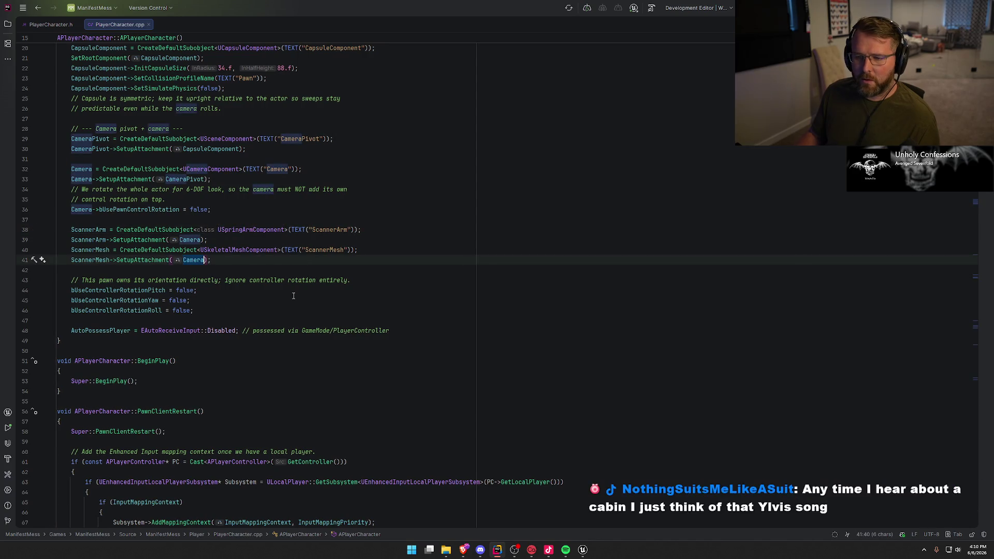
text(Scr)
text(ann)
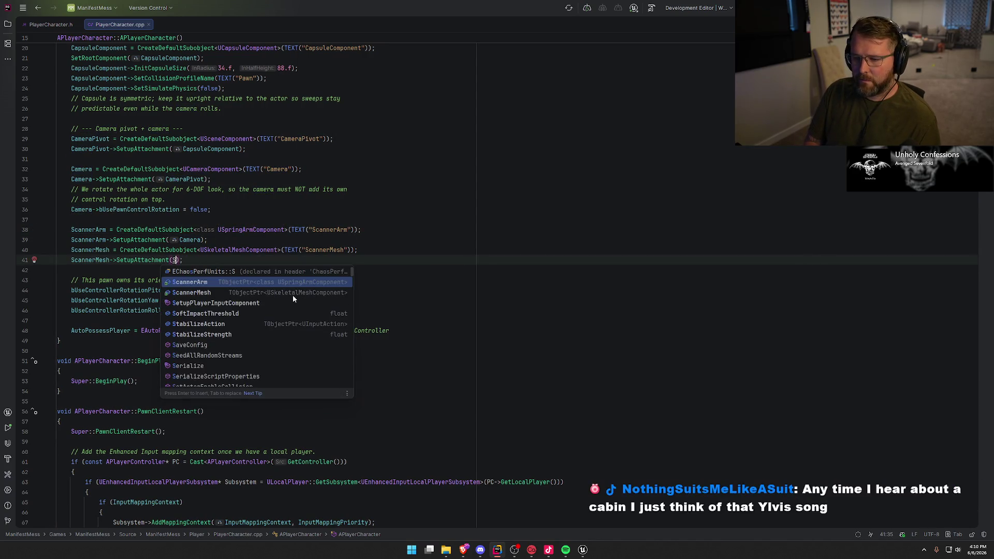
key(Return)
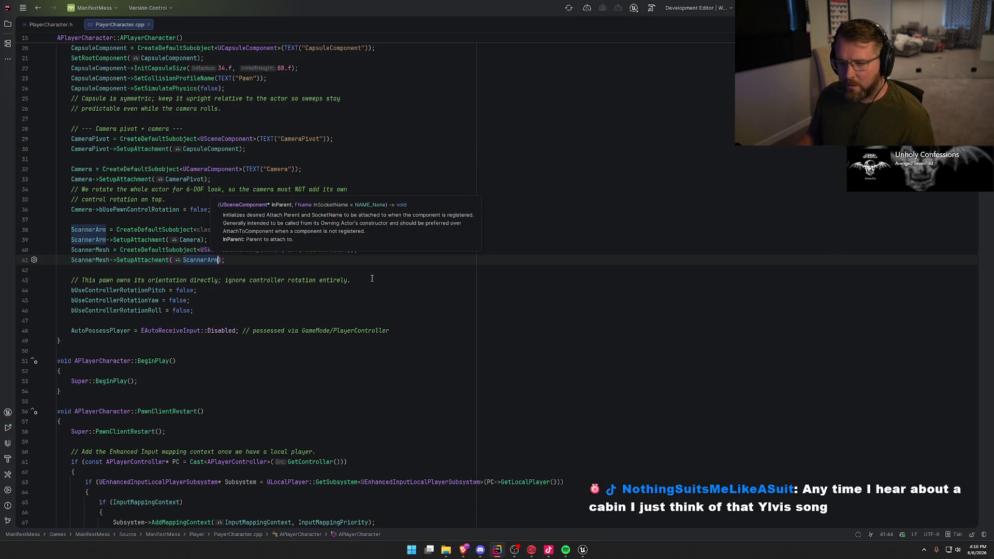
click(399, 267)
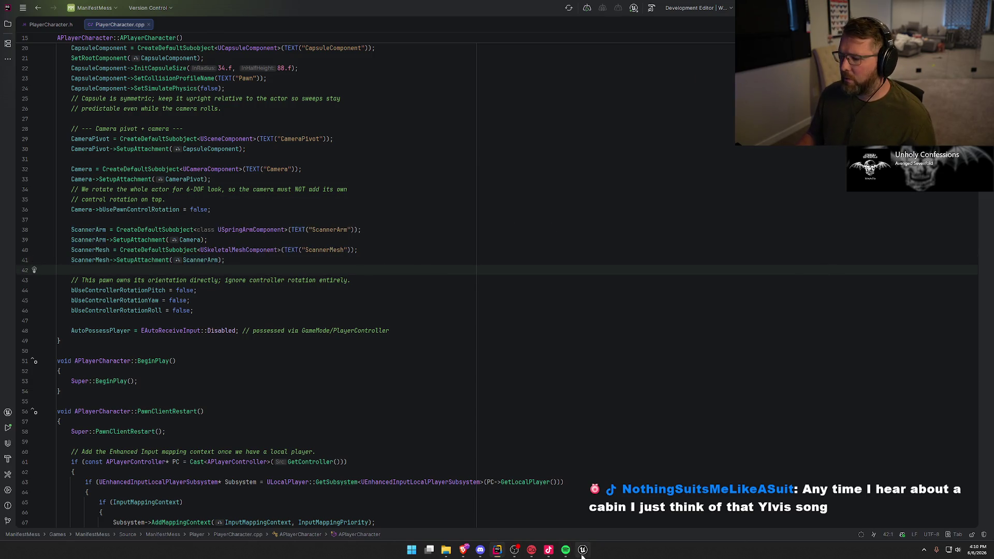
click(583, 550)
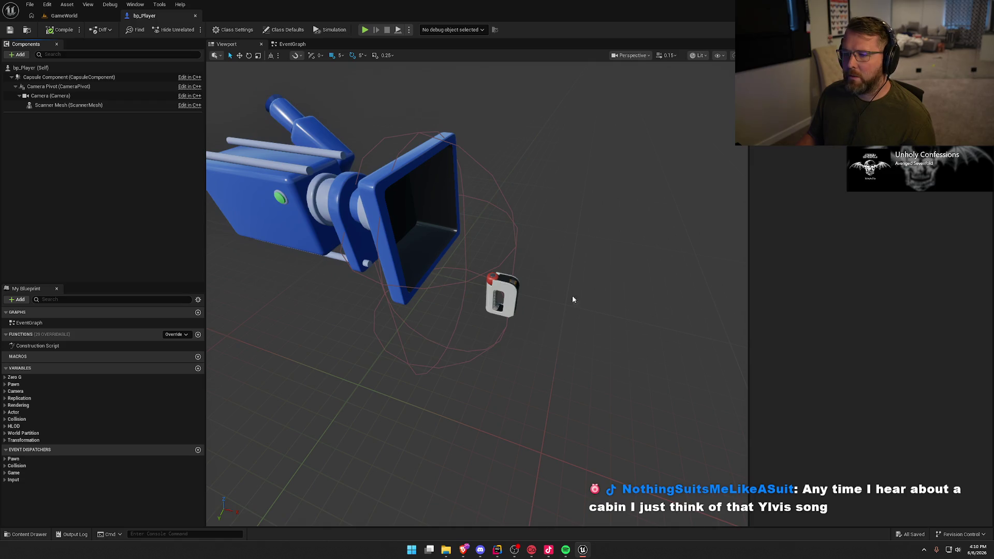
Build the project from Rider with Ctrl+Shift+B and reopen the previous asset editor in Unreal
key(alt+Tab)
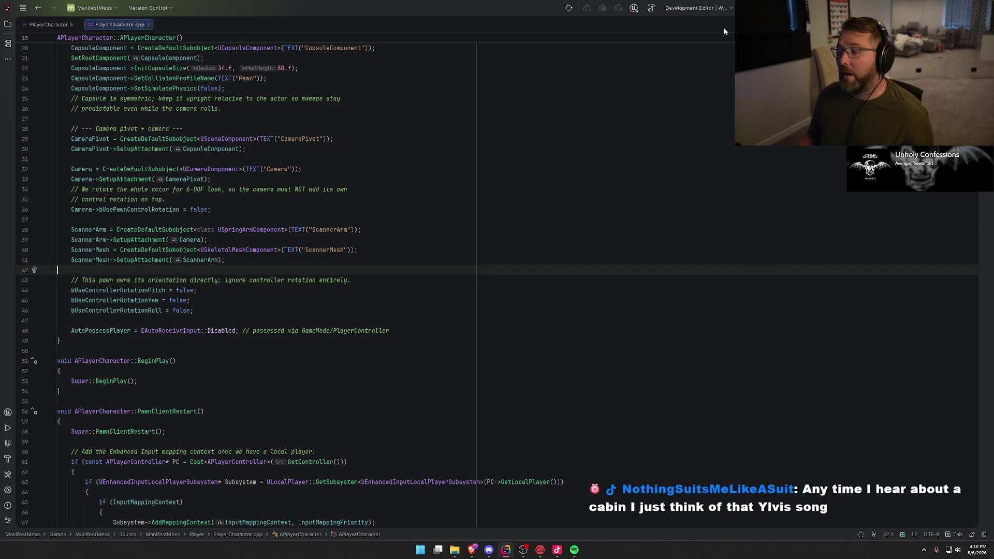
key(ctrl+shift+b)
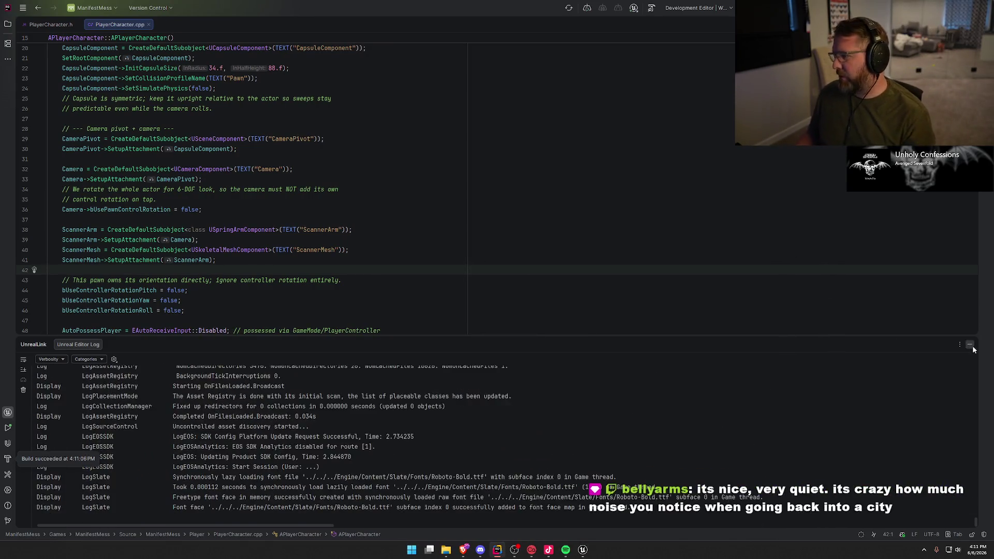
click(970, 346)
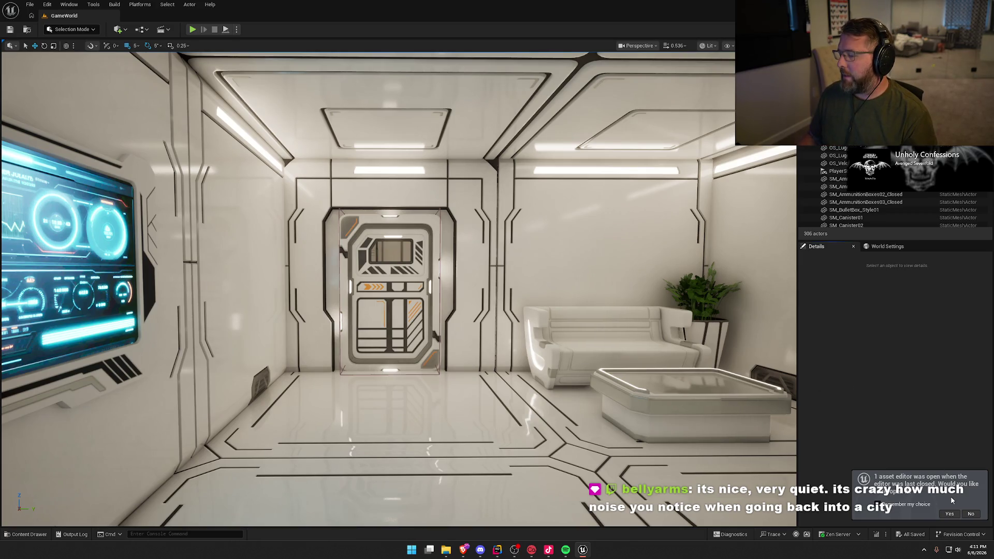
click(949, 514)
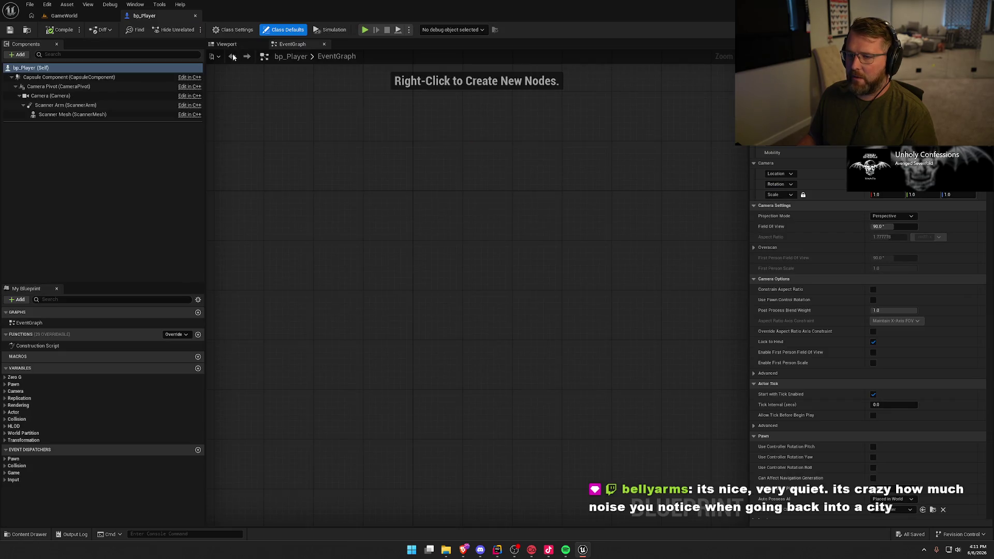
In bp_Player's viewport, set the Scanner Arm's Target Arm Length to 30.0
click(228, 44)
click(73, 105)
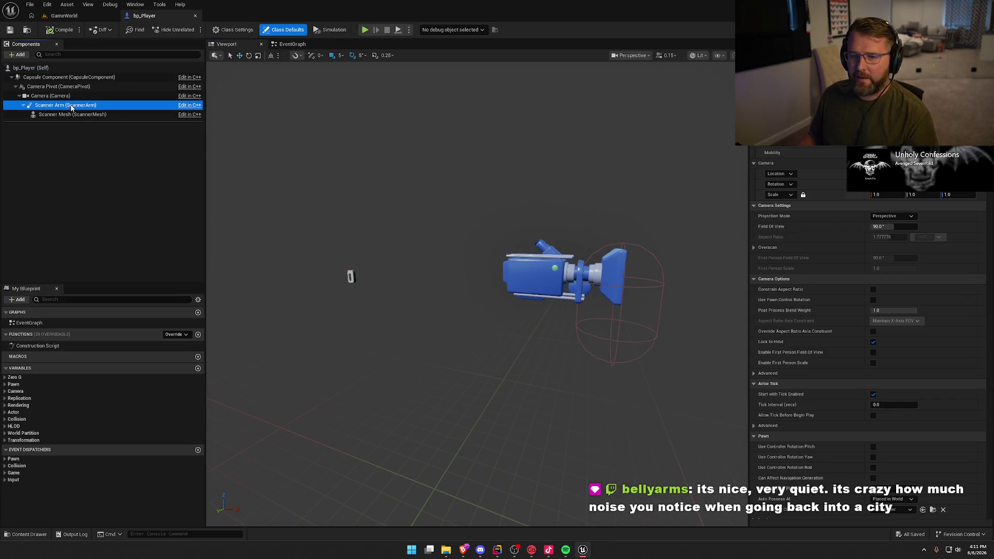
mouse_move(357, 243)
mouse_down()
mouse_move(354, 261)
mouse_move(497, 257)
mouse_move(533, 228)
mouse_move(521, 133)
mouse_move(505, 134)
mouse_up()
key(e)
key(f)
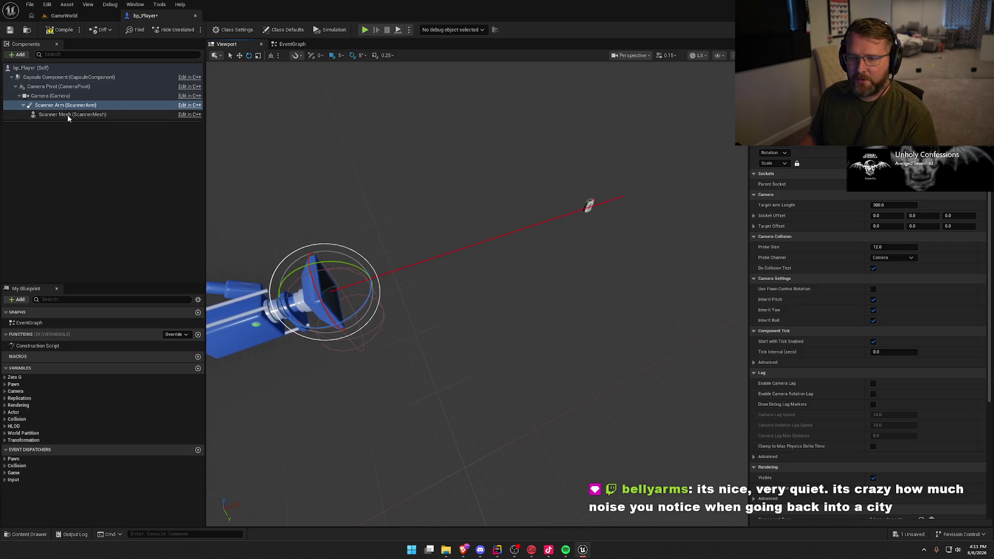
click(68, 116)
click(752, 150)
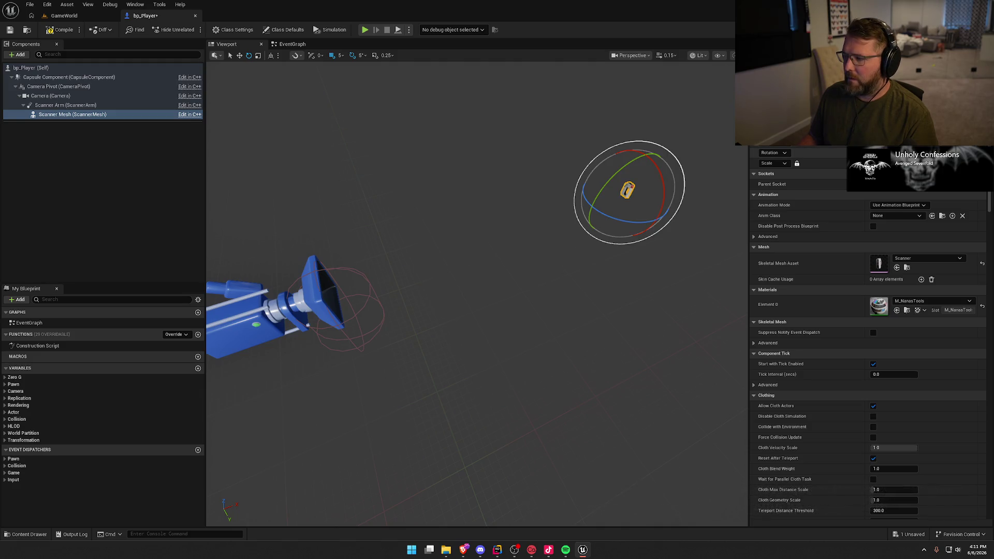
click(119, 105)
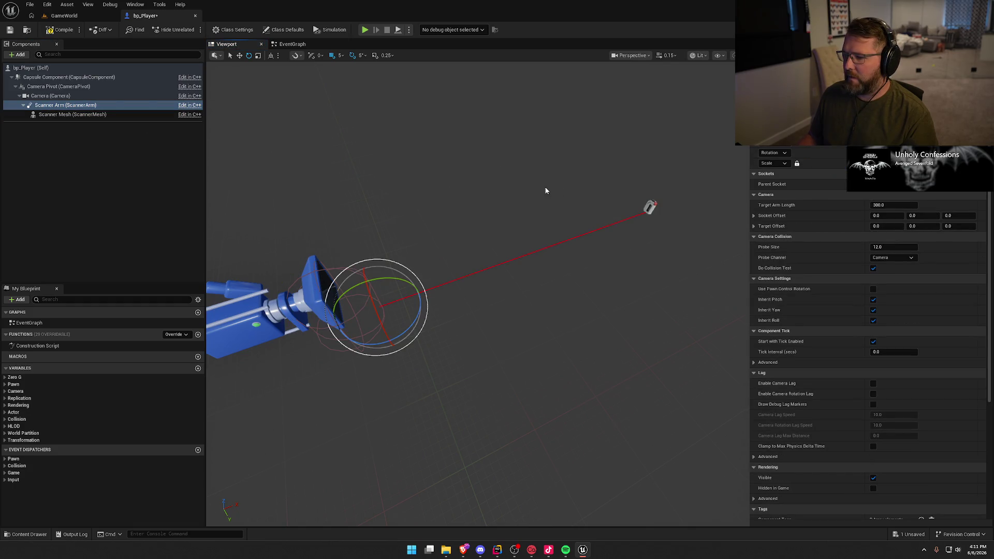
drag(546, 189, 544, 176)
key(f)
key(r)
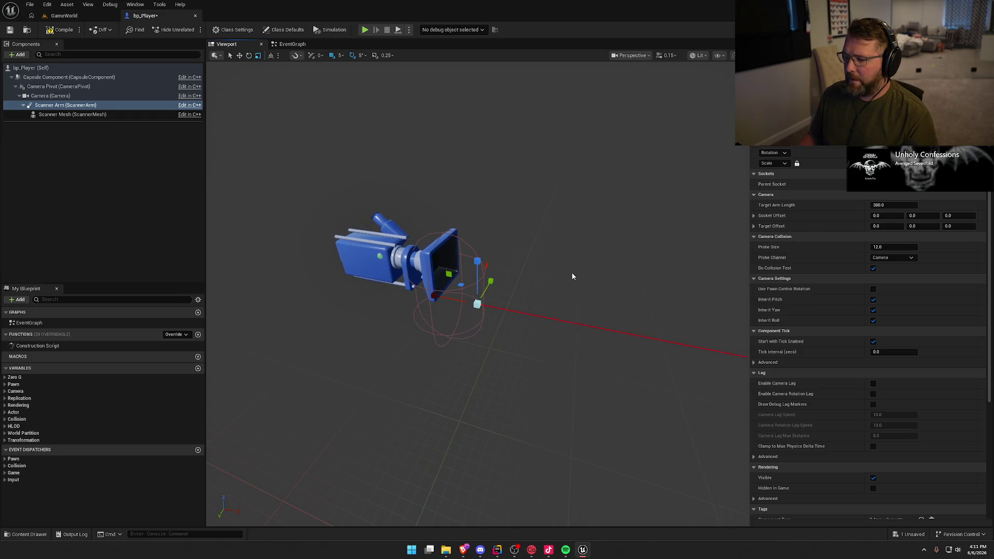
mouse_move(429, 300)
mouse_down()
mouse_move(444, 289)
mouse_move(403, 290)
mouse_move(439, 311)
mouse_up()
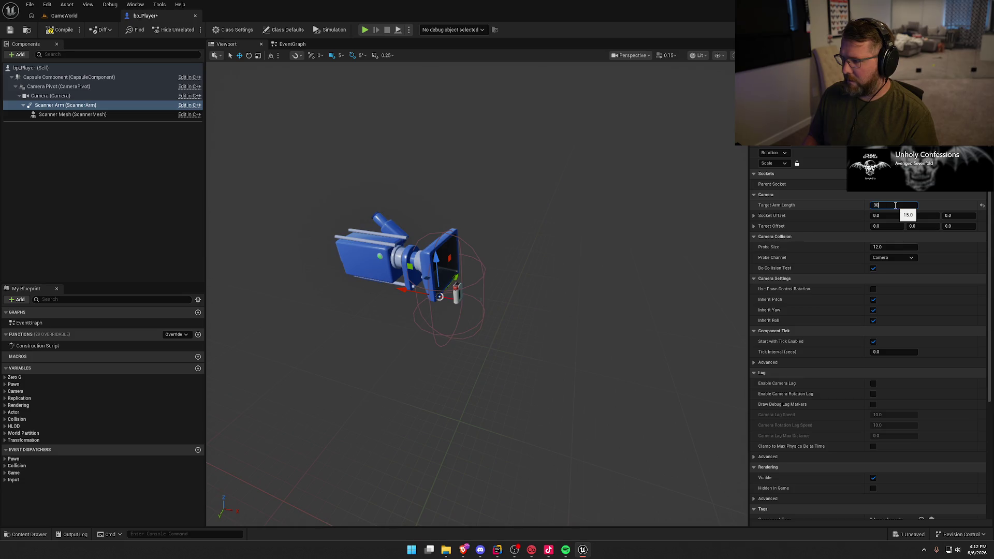
key(Return)
Rotate the Scanner Mesh about 90° around vertical so it sits beside the camera
scroll(518, 270, up, 5)
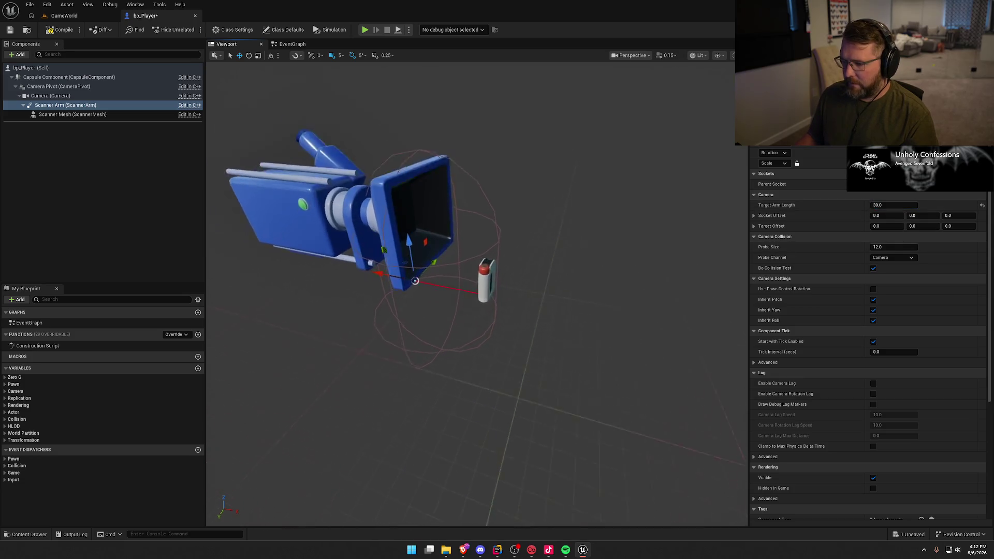
click(498, 264)
key(e)
drag(497, 340, 434, 332)
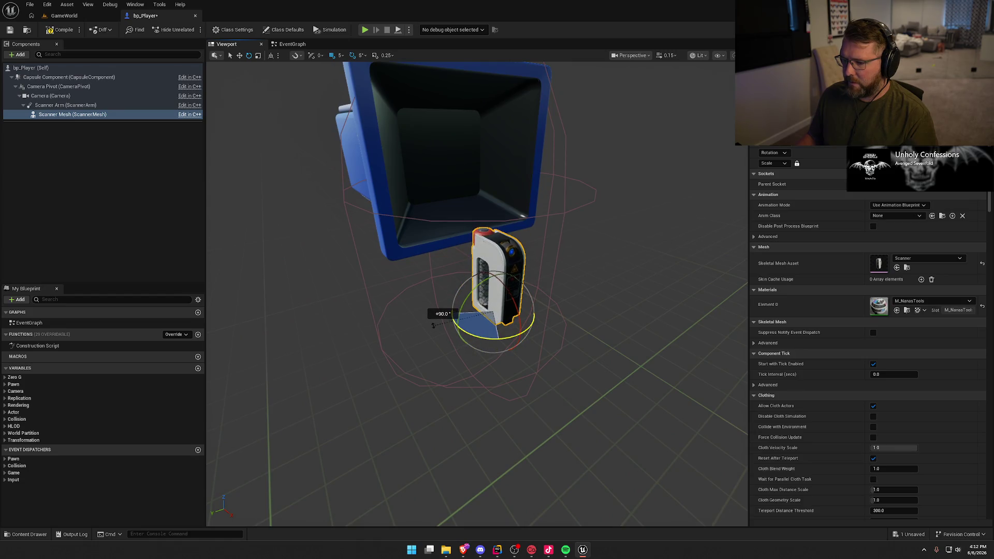
click(605, 303)
drag(605, 303, 637, 303)
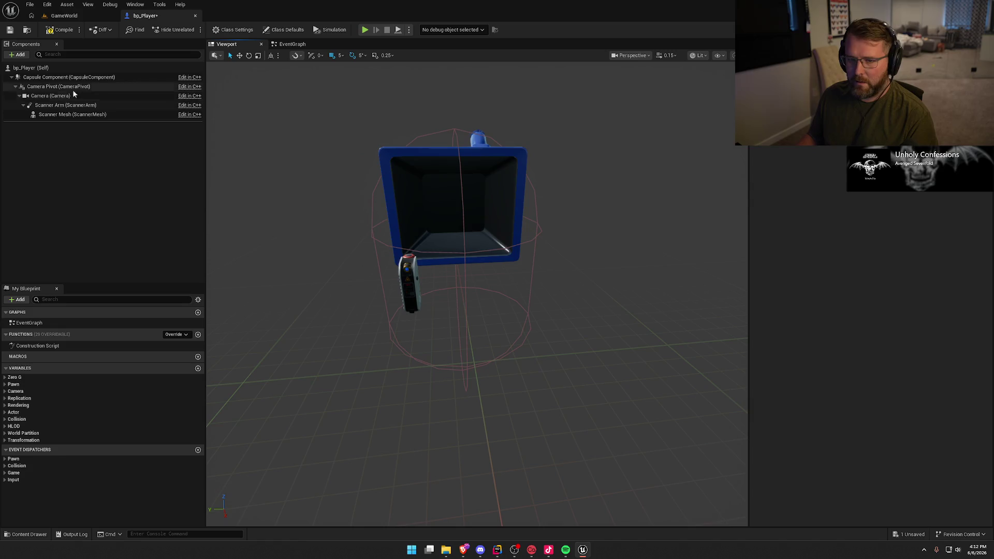
click(60, 114)
click(60, 106)
mouse_move(497, 259)
mouse_down()
mouse_move(549, 249)
mouse_move(546, 278)
mouse_up()
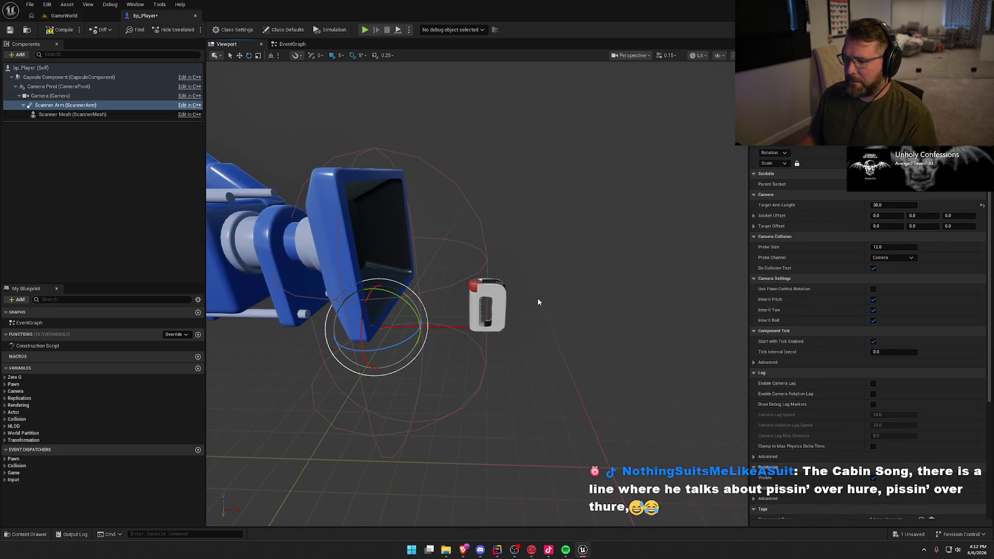
click(60, 114)
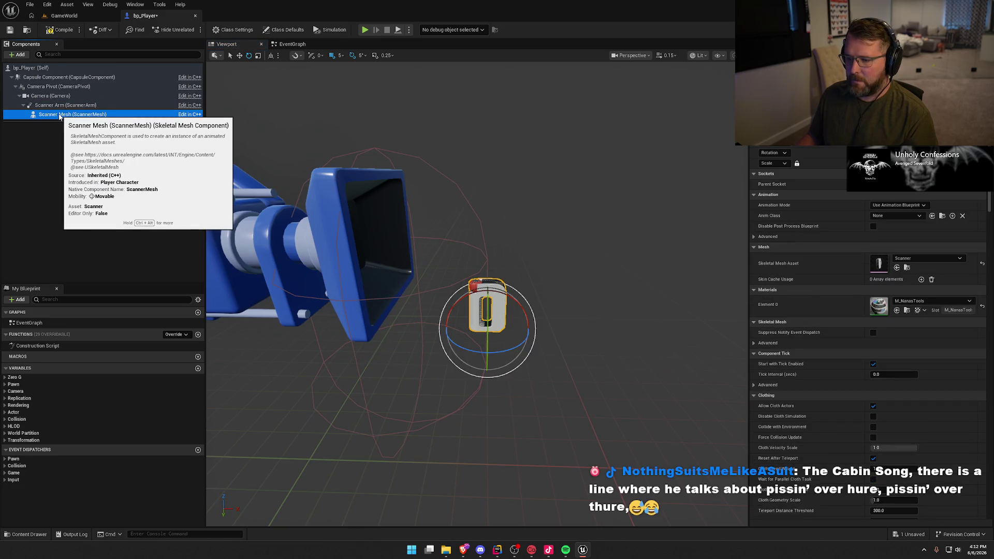
click(73, 106)
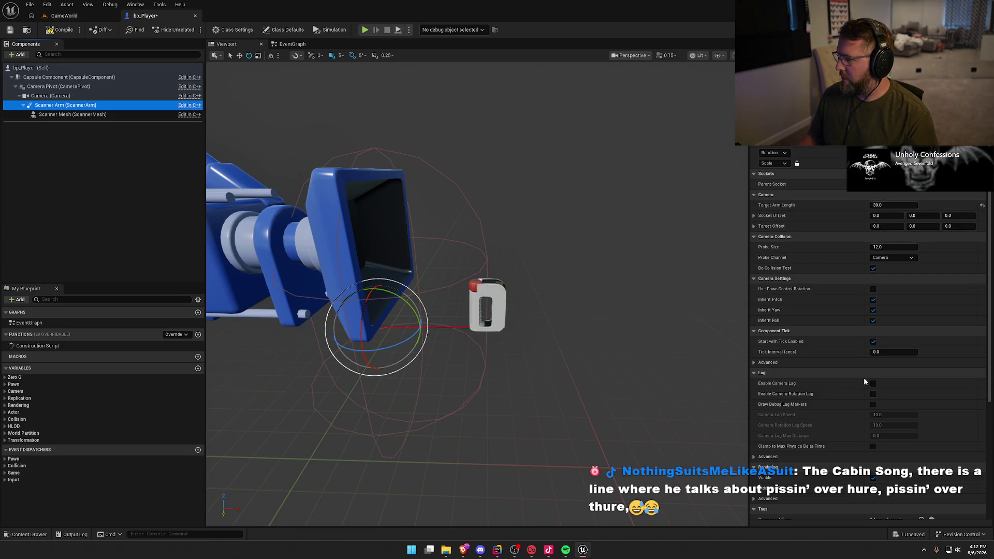
Enable Camera Lag and Camera Rotation Lag on the Scanner Arm
scroll(884, 341, down, 5)
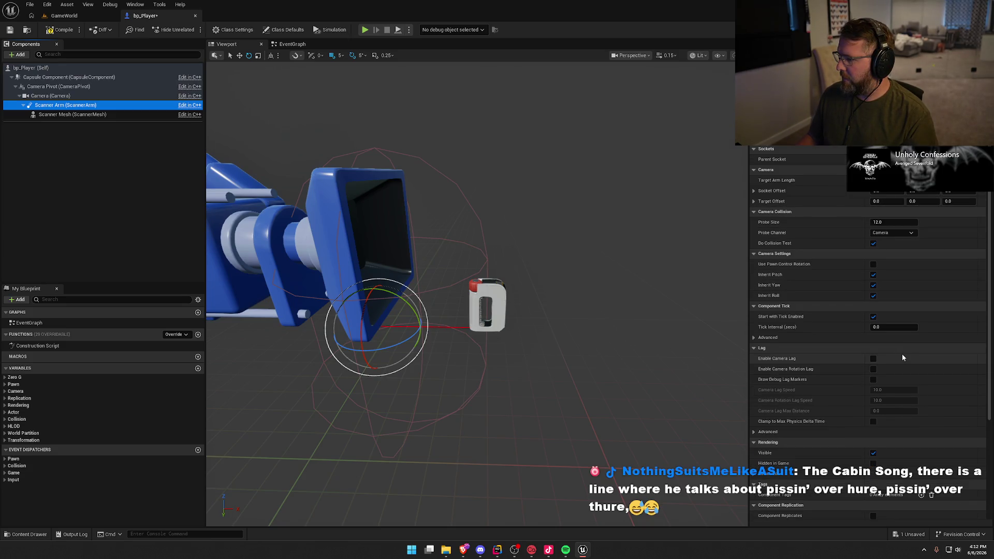
click(874, 271)
click(874, 283)
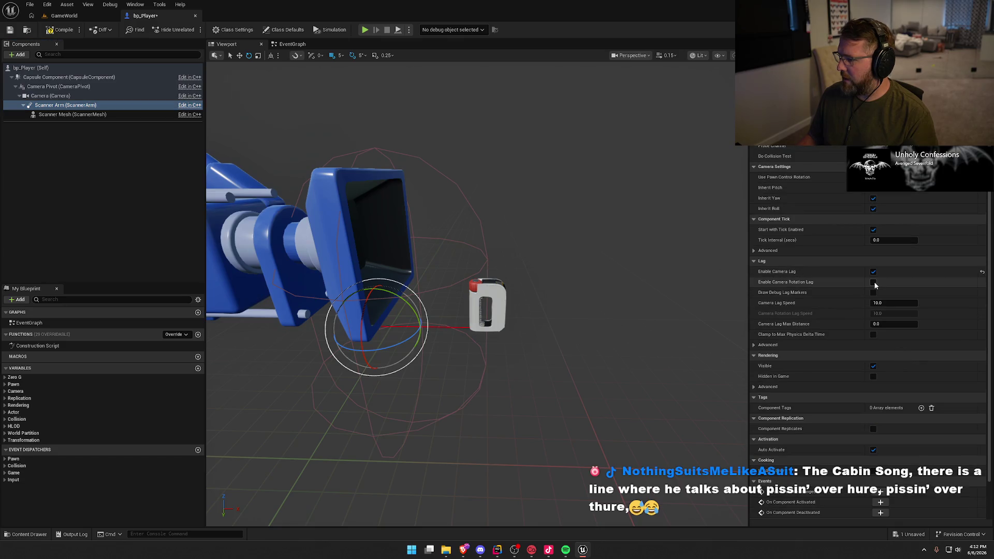
Compile and save bp_Player, then start playing the level
click(60, 30)
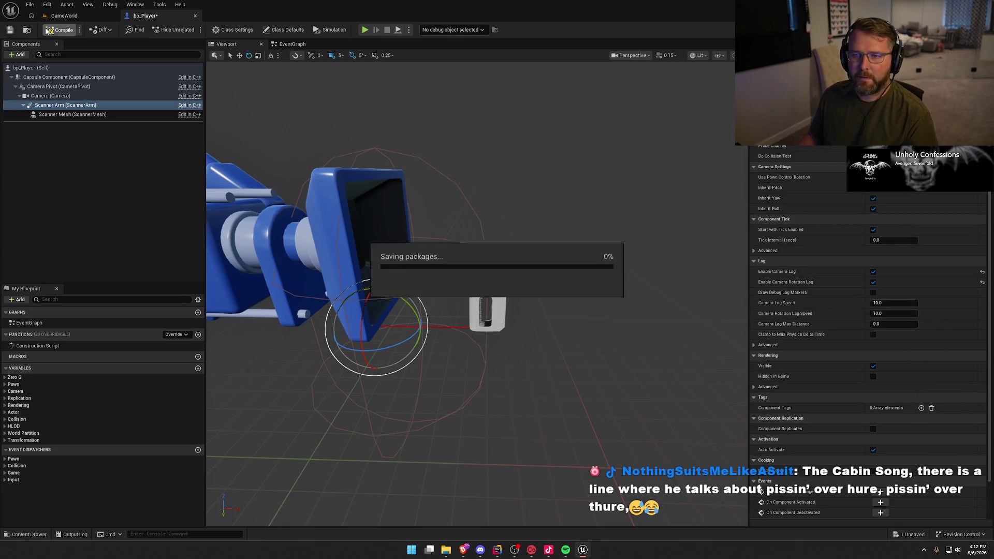
click(92, 19)
click(192, 29)
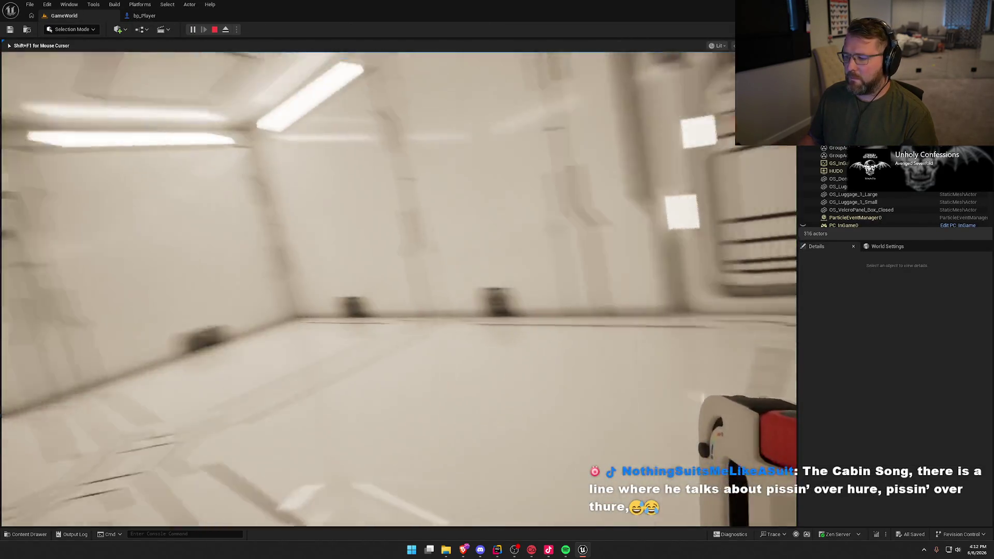
Walk through the door and corridor into the white room and back, then stop play and return to bp_Player
key(w)
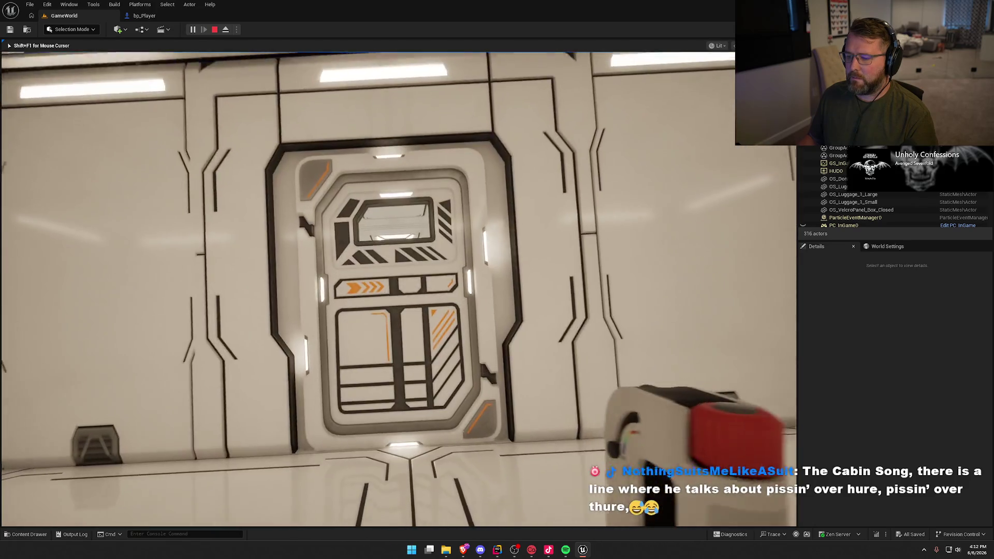
key(w)
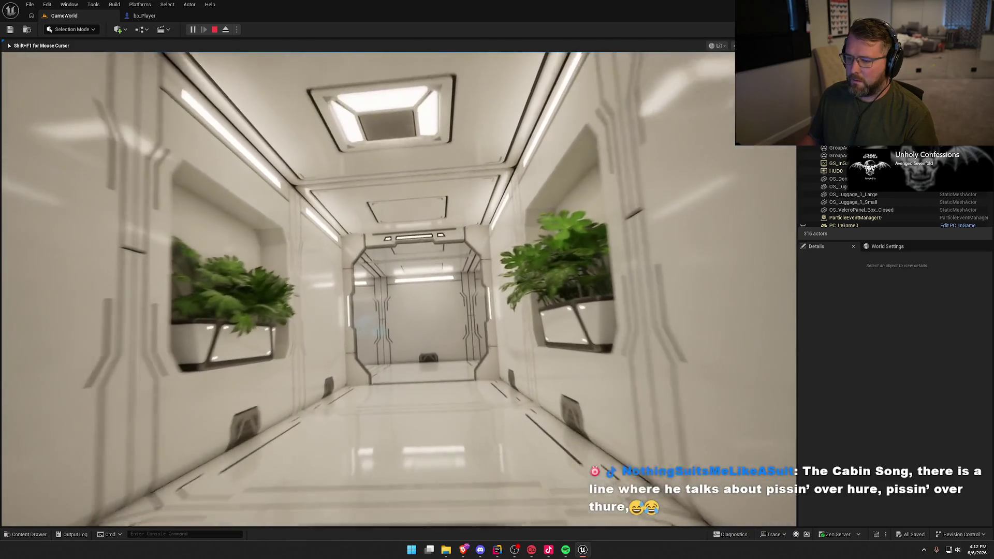
key(w)
key(w)
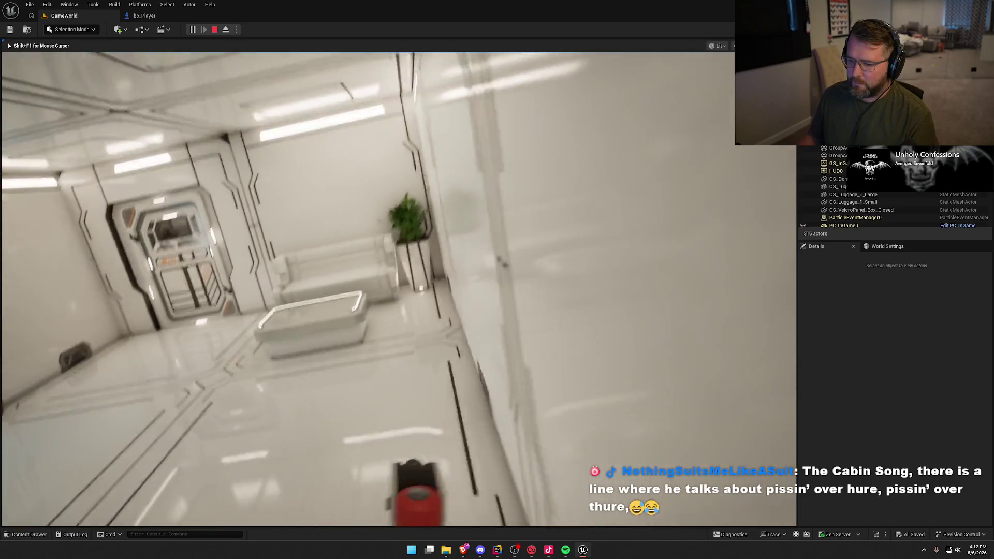
key(s)
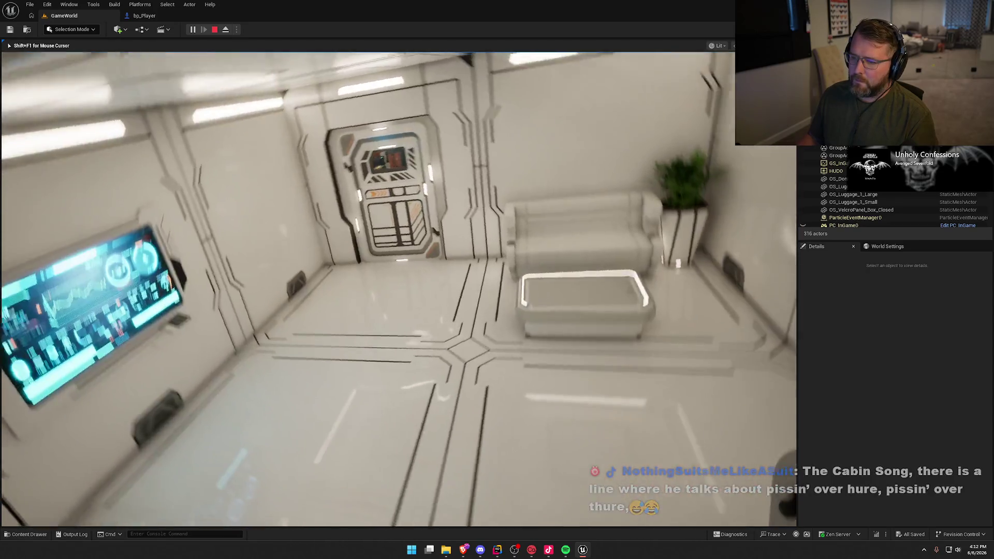
key(w)
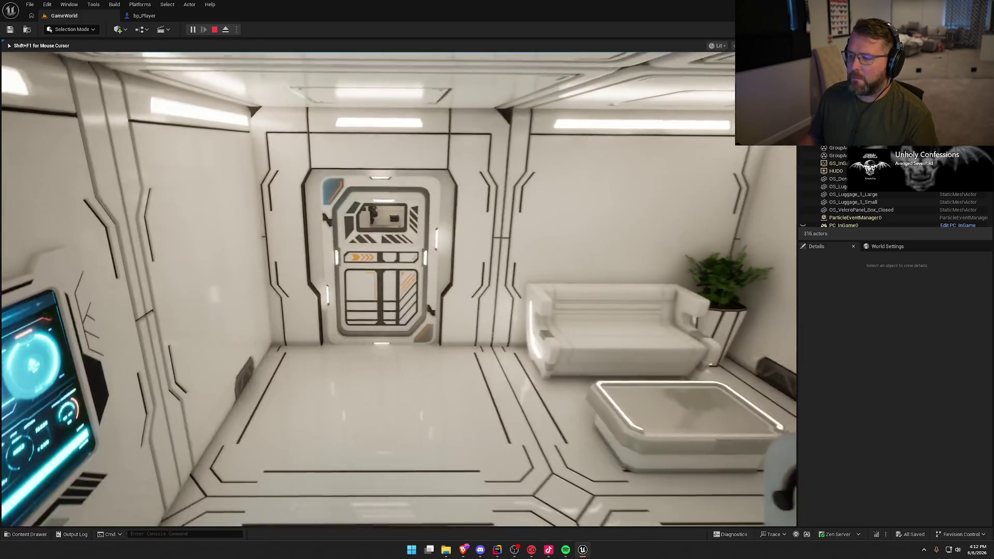
key(w)
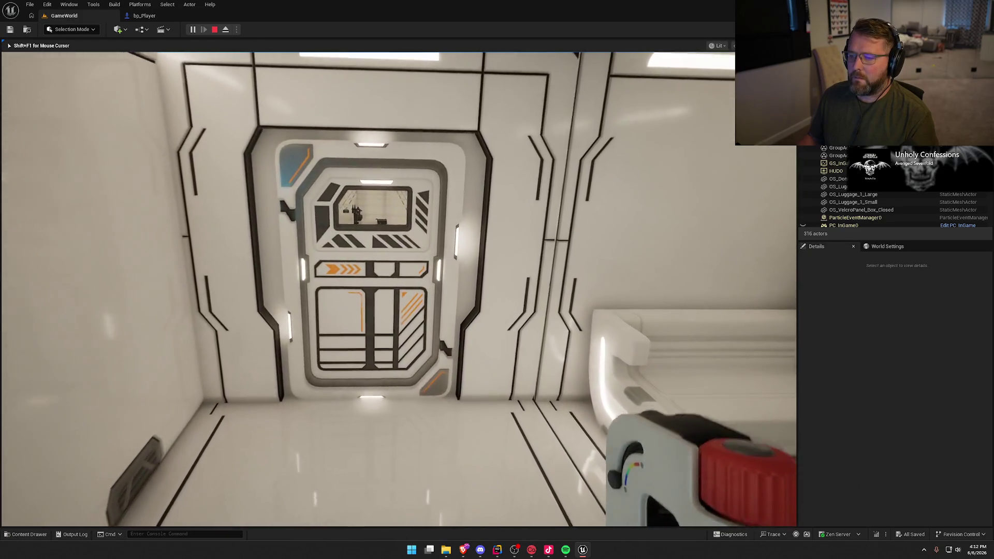
key(w)
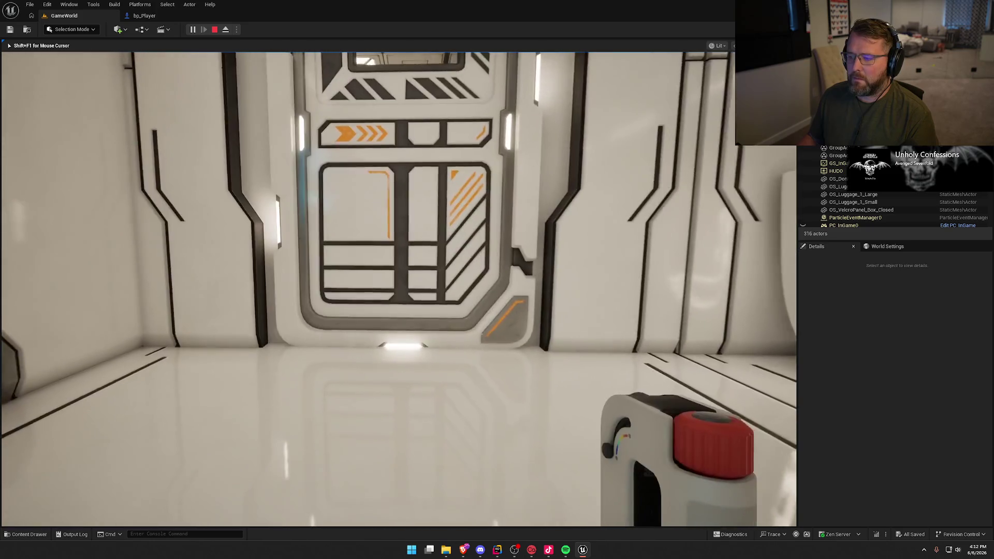
key(Escape)
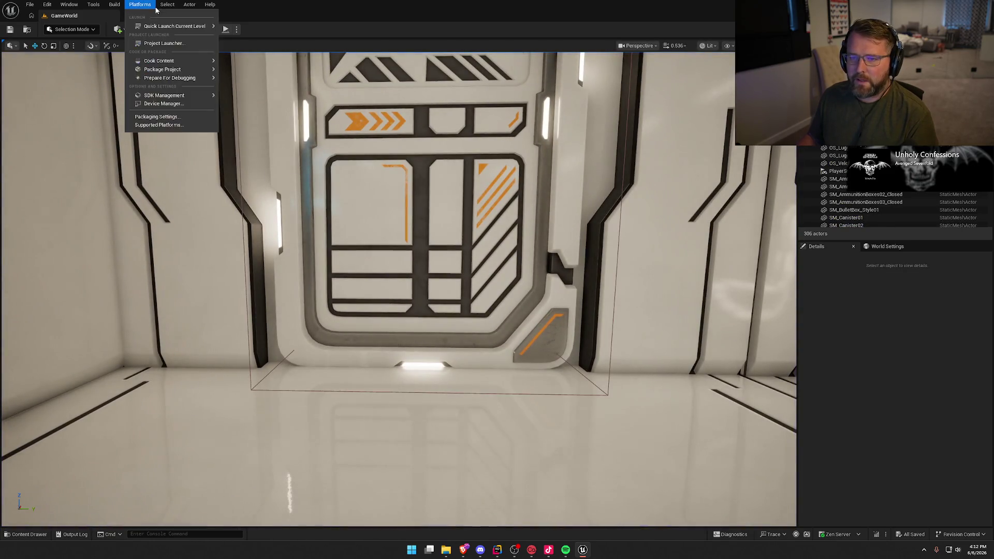
click(145, 15)
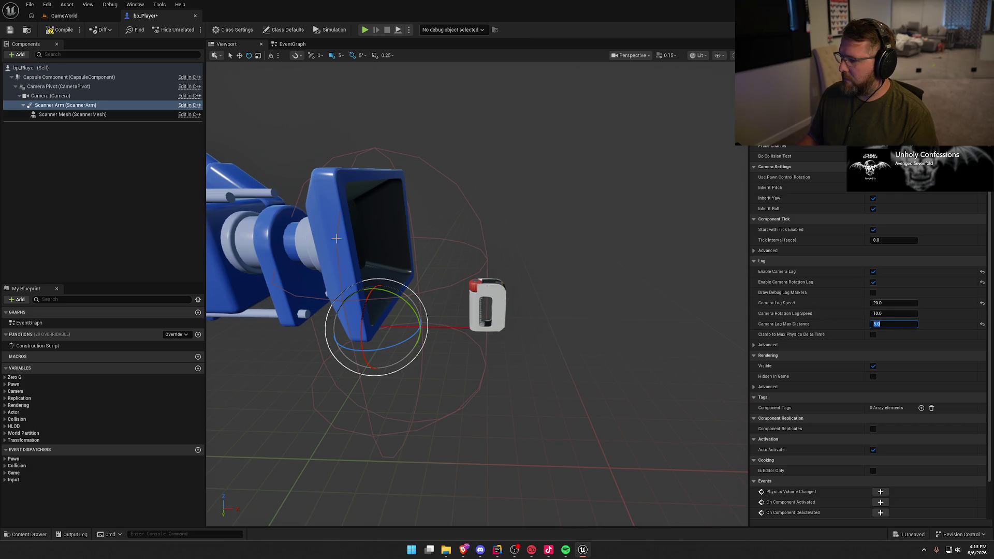
Launch the level in Play In Editor to test the 20.0 camera lag speed
click(50, 36)
key(alt+p)
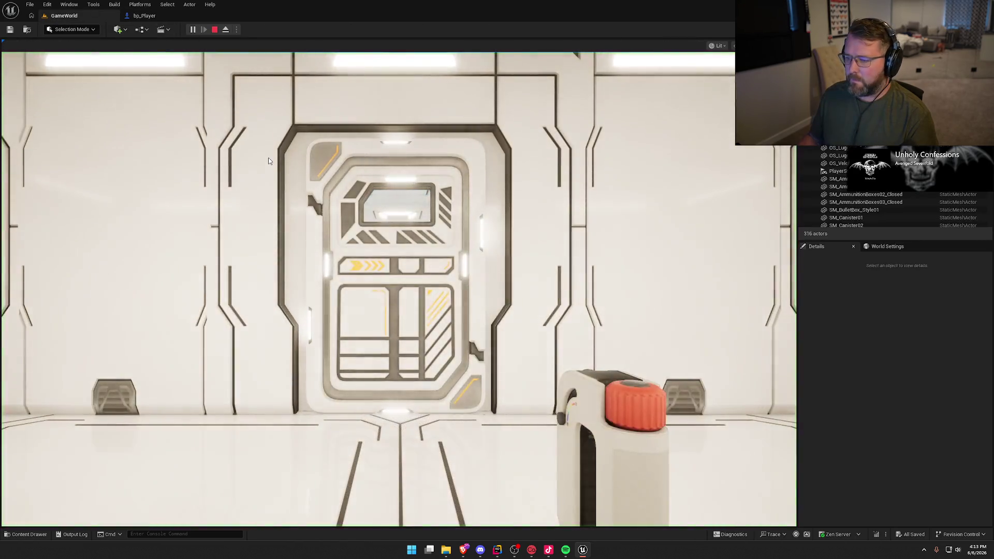
click(269, 161)
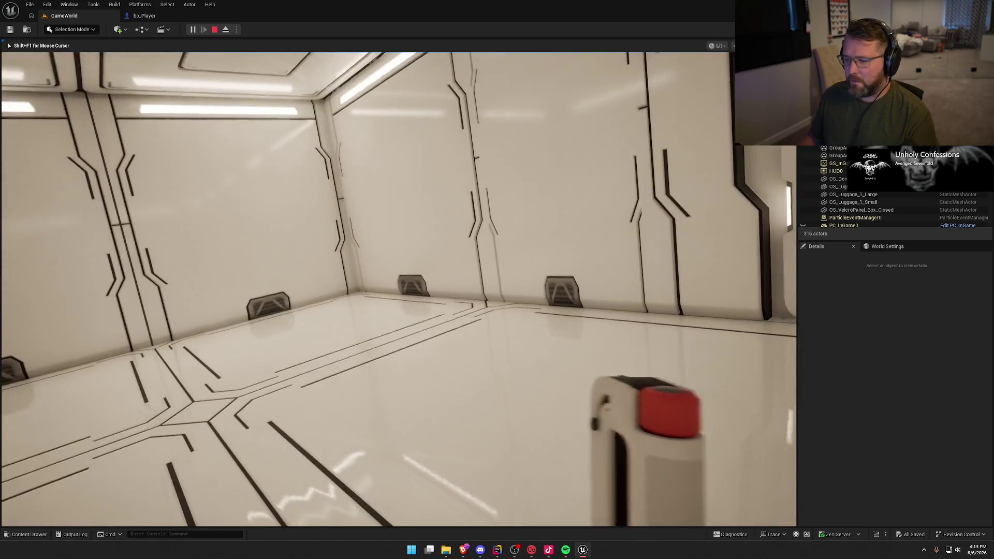
key(w)
key(w)
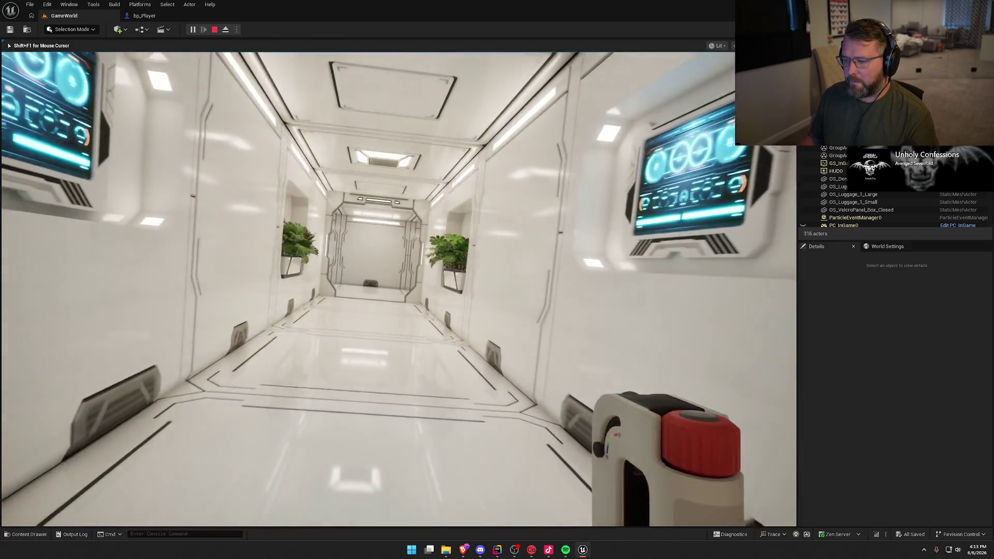
key(w)
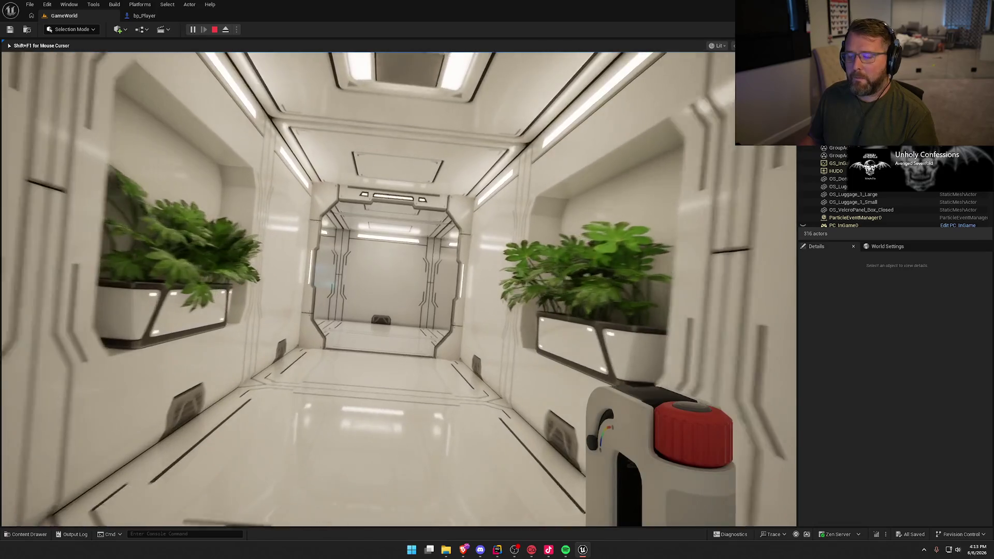
key(w)
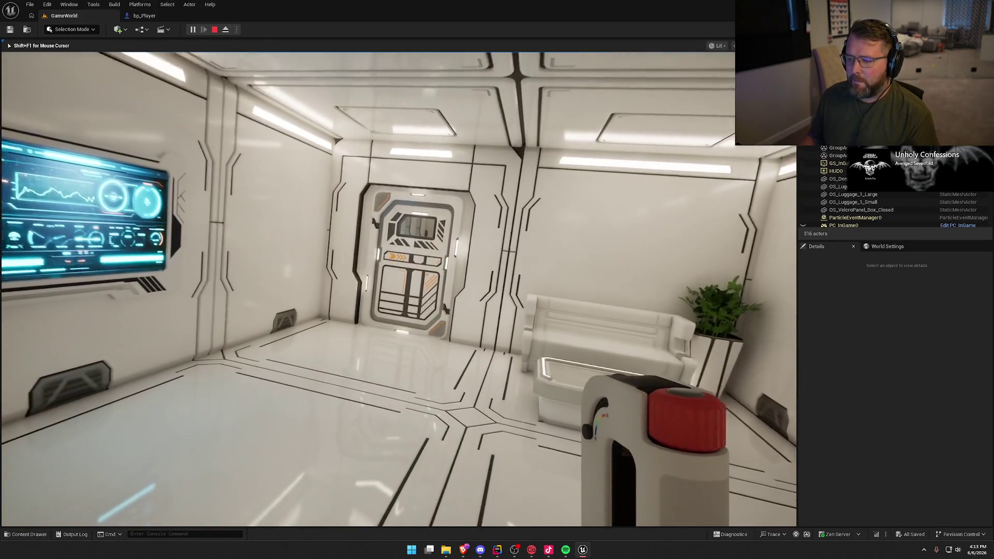
key(w)
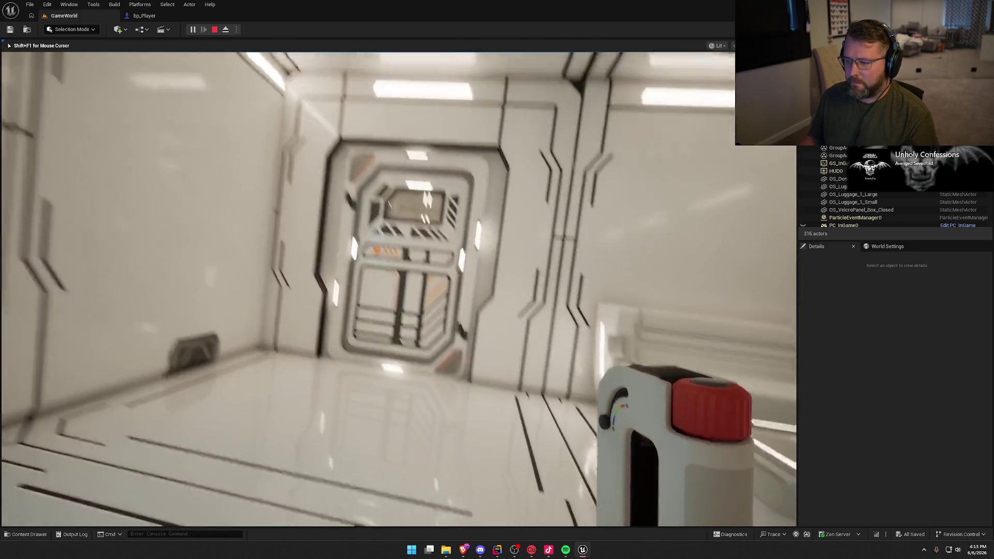
key(w)
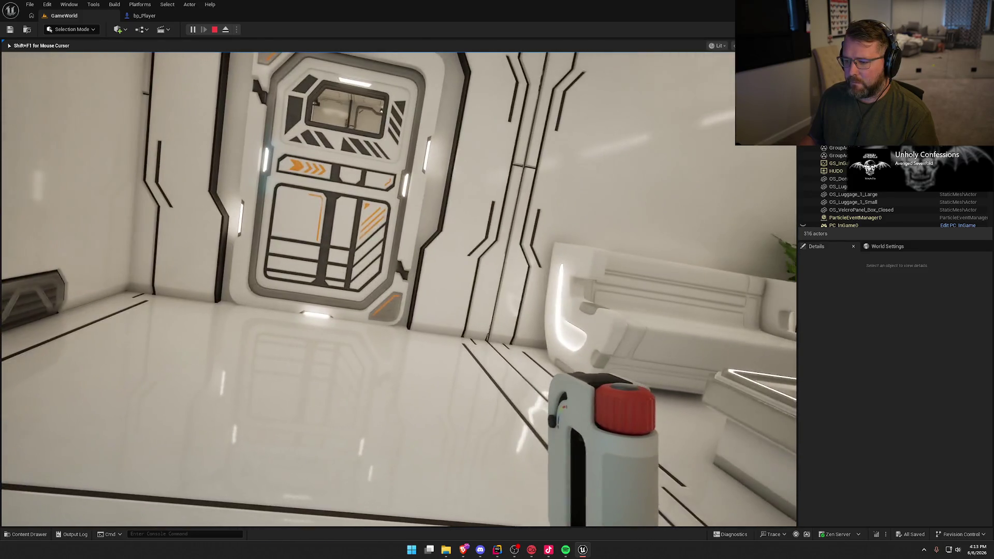
key(w)
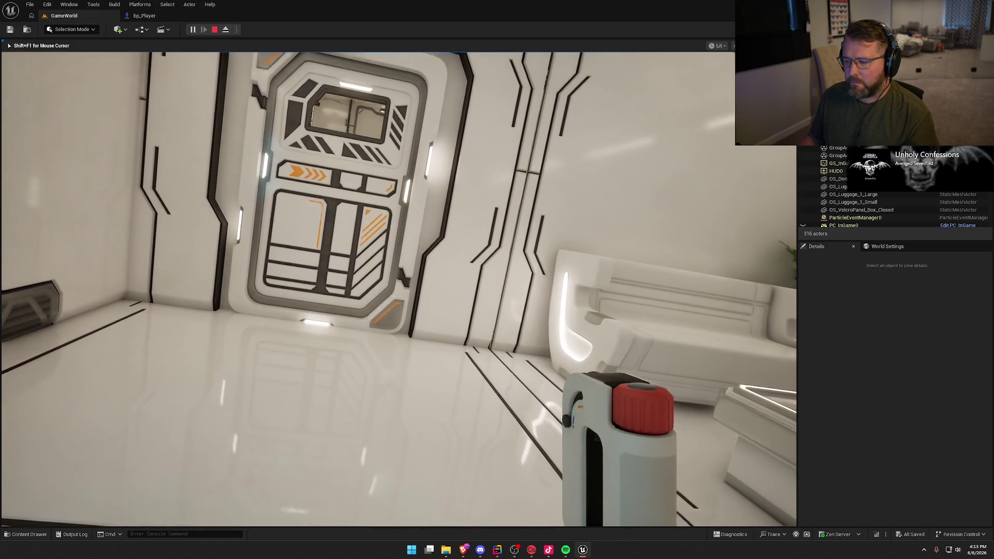
key(a)
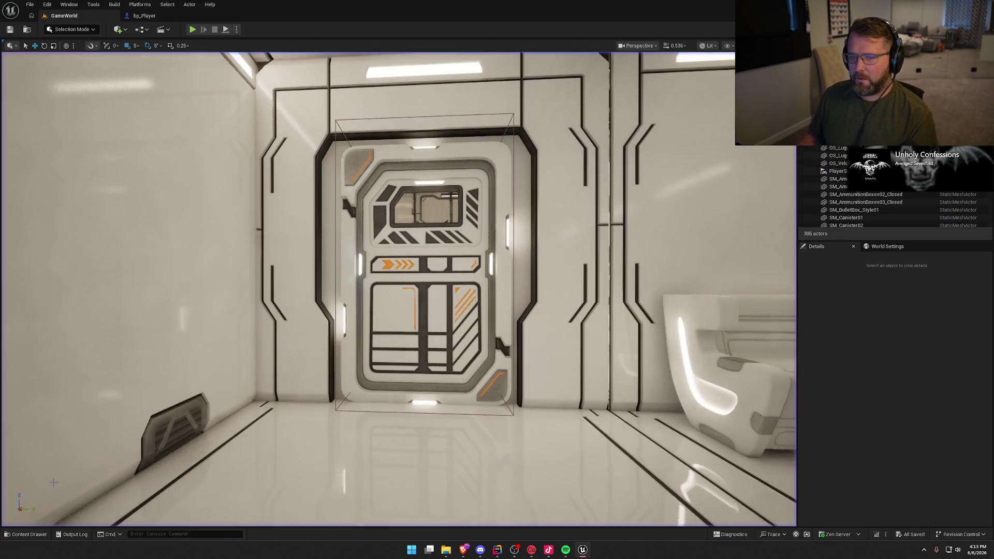
Move the Scanner Arm 5 cm left, set snap to 1, then shift the scanner mesh right and 10 mm lower
key(Escape)
click(384, 227)
click(384, 225)
drag(384, 224, 445, 243)
key(f)
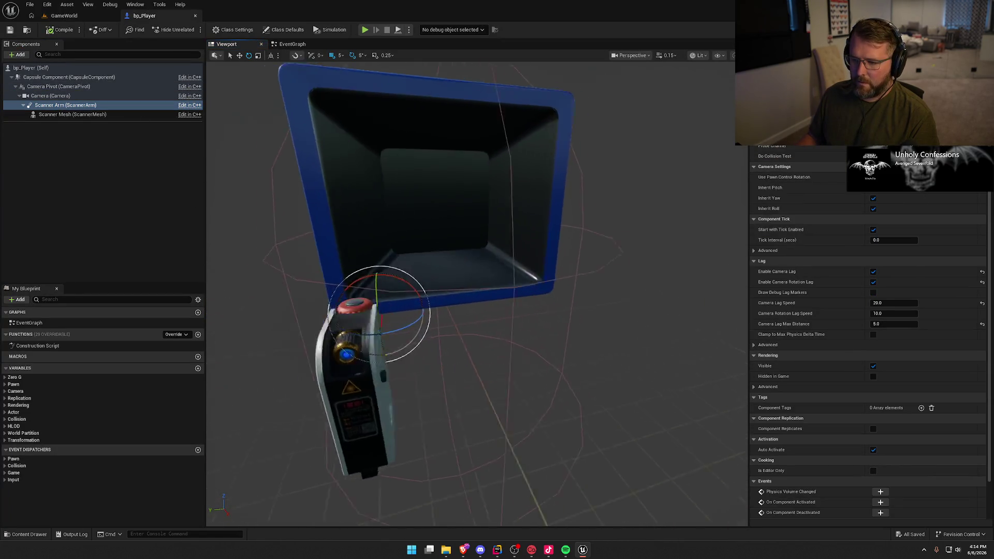
drag(491, 309, 473, 310)
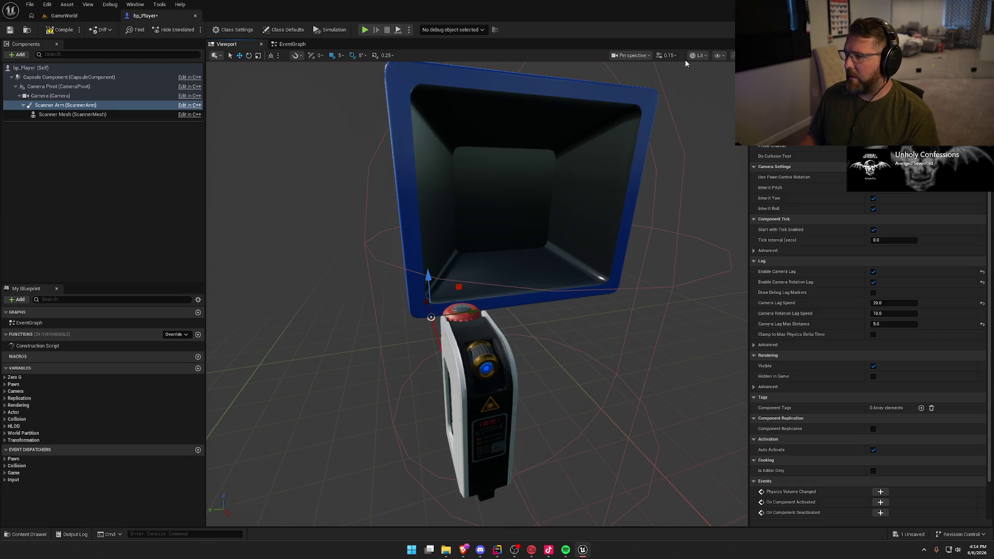
click(341, 55)
click(352, 74)
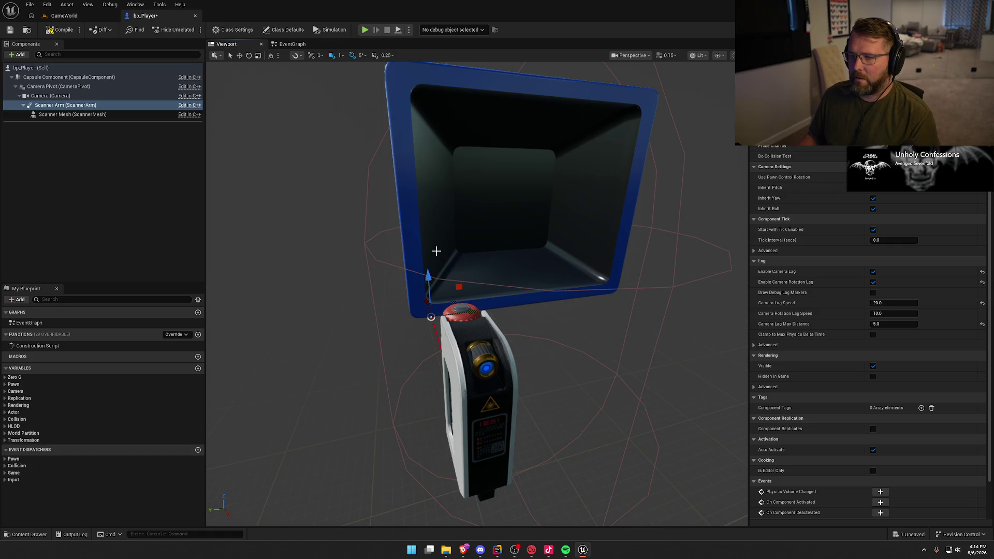
mouse_move(465, 311)
mouse_down()
mouse_move(490, 310)
mouse_move(433, 299)
mouse_move(446, 290)
mouse_move(461, 342)
mouse_up()
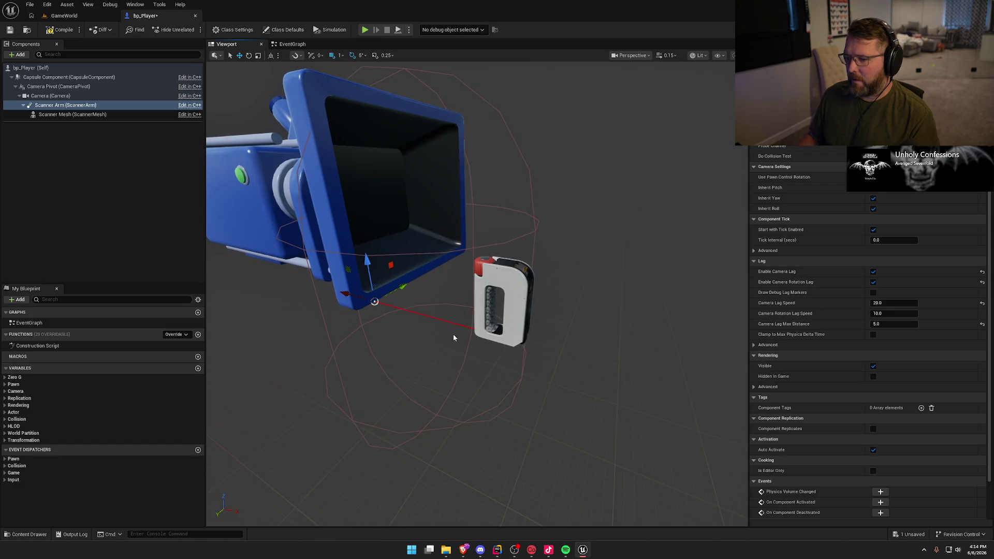
drag(367, 261, 367, 266)
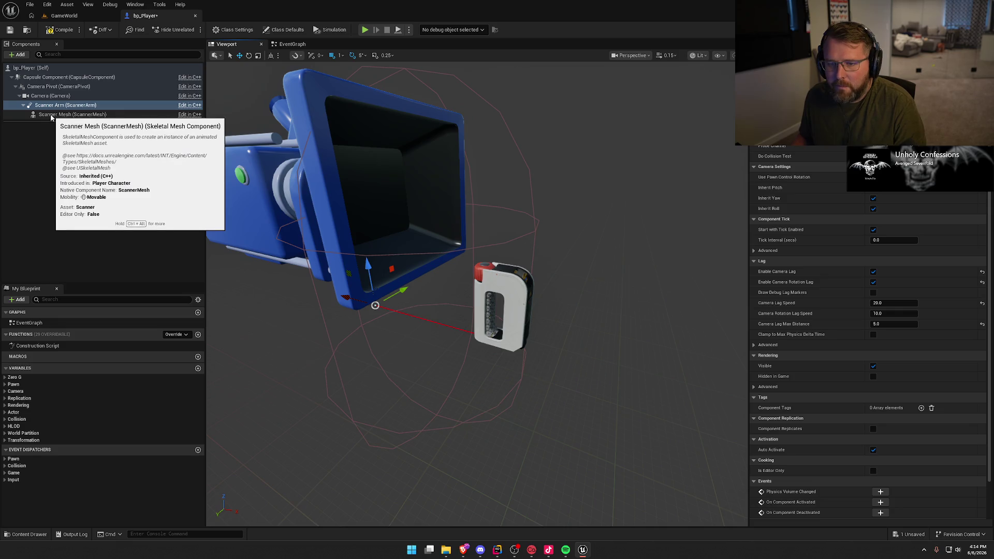
Set Camera Lag Speed to 12, compile bp_Player, and start playing with Alt+P
click(890, 302)
text(12)
key(Return)
click(61, 30)
key(alt+p)
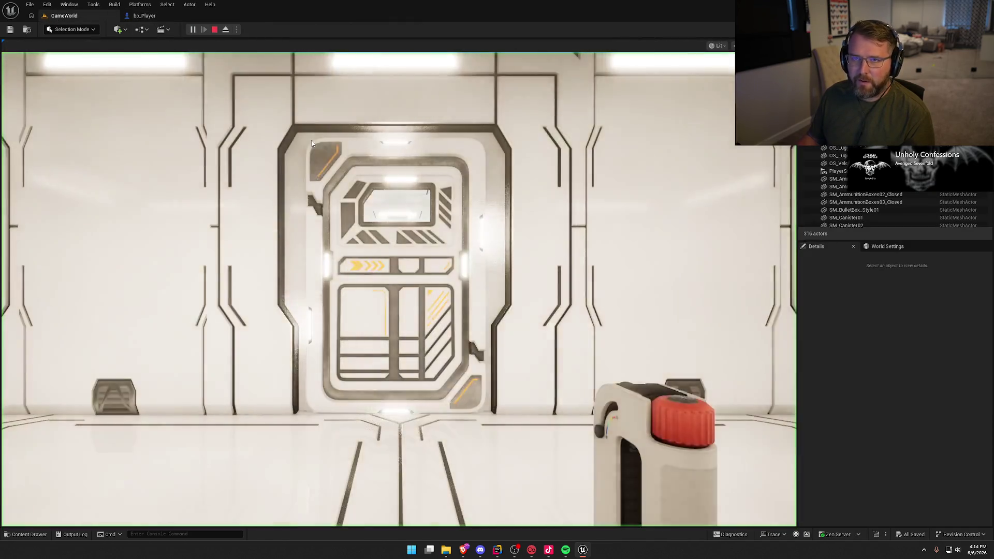
Capture input in the running game and walk through the door down the corridor
click(312, 143)
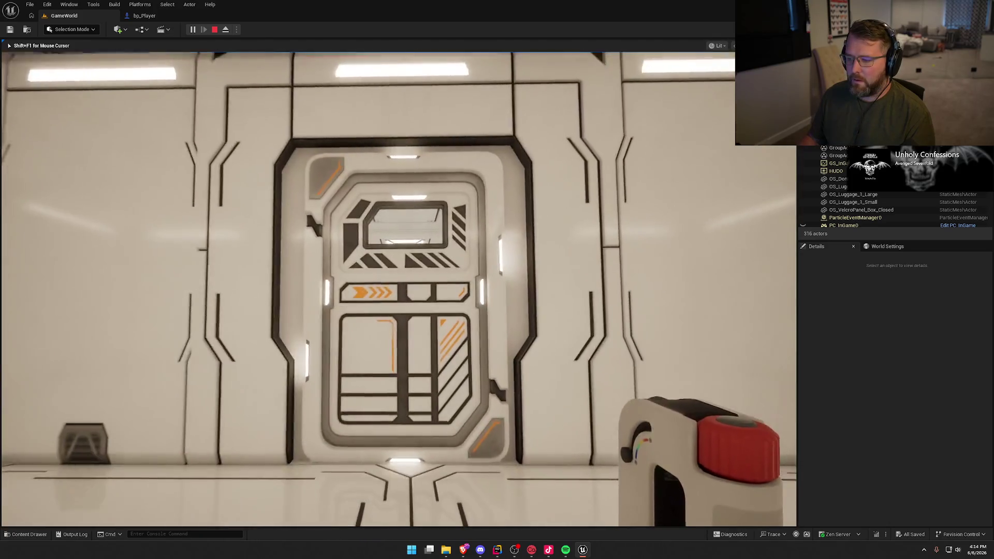
key(w)
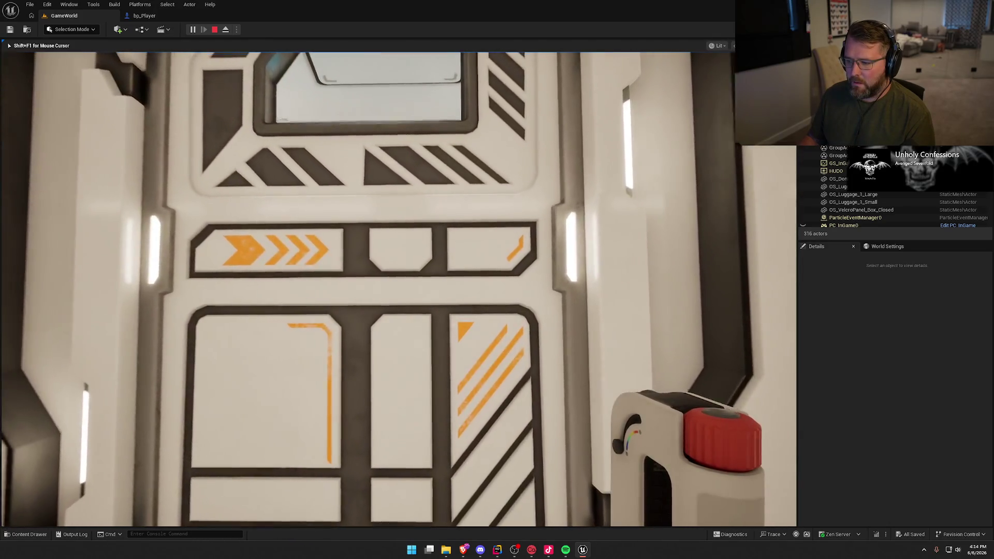
key(w)
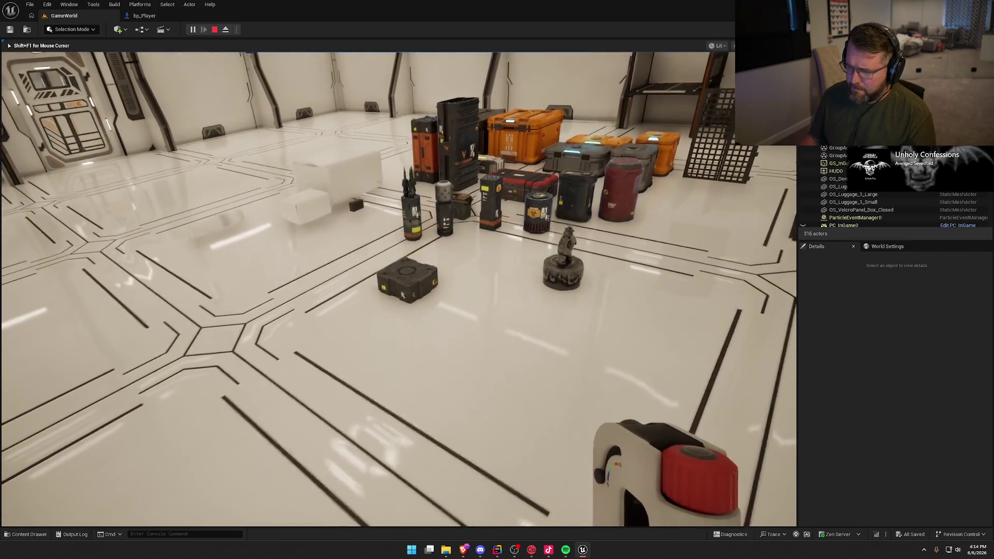
key(w)
key(w)
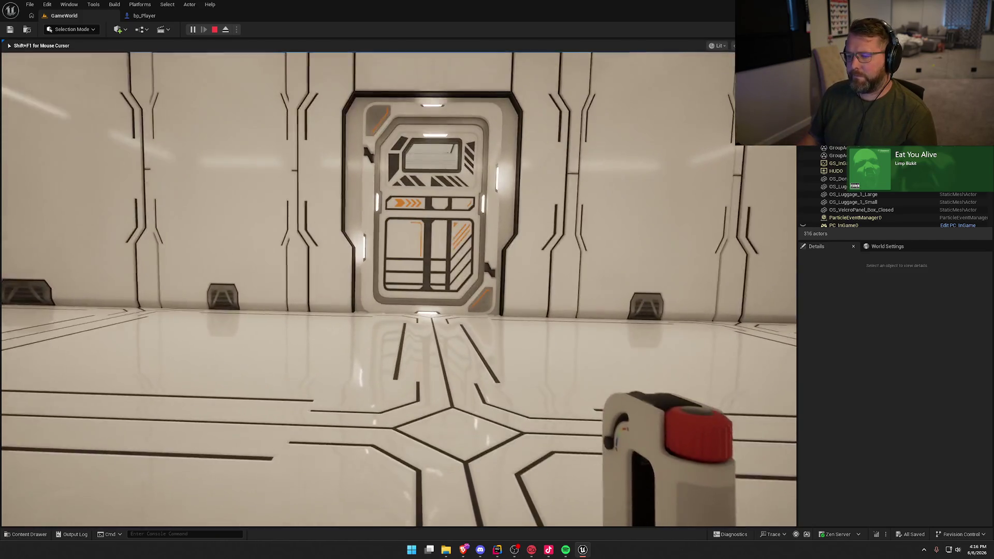
key(Escape)
Set bp_Player's Capsule Component half height to 75.0
click(144, 16)
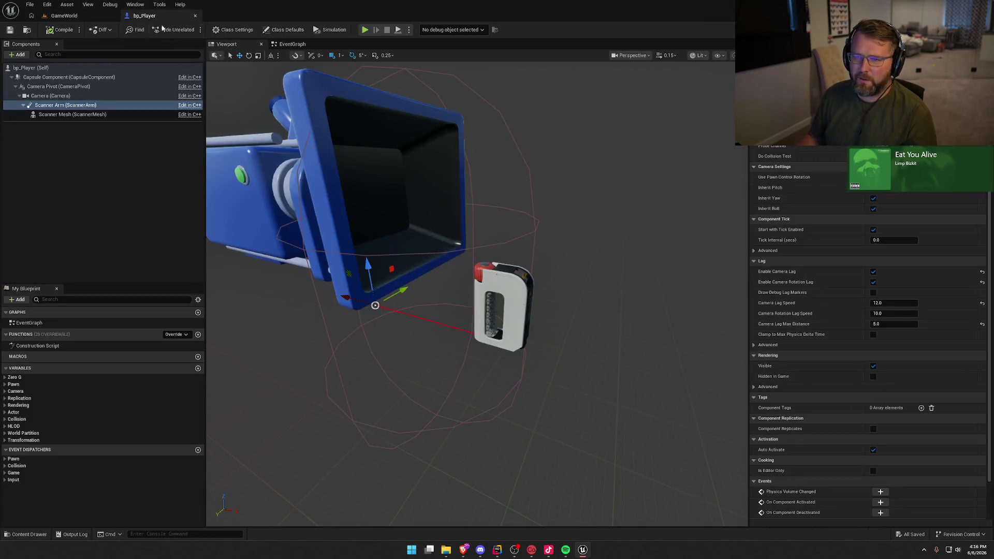
click(62, 77)
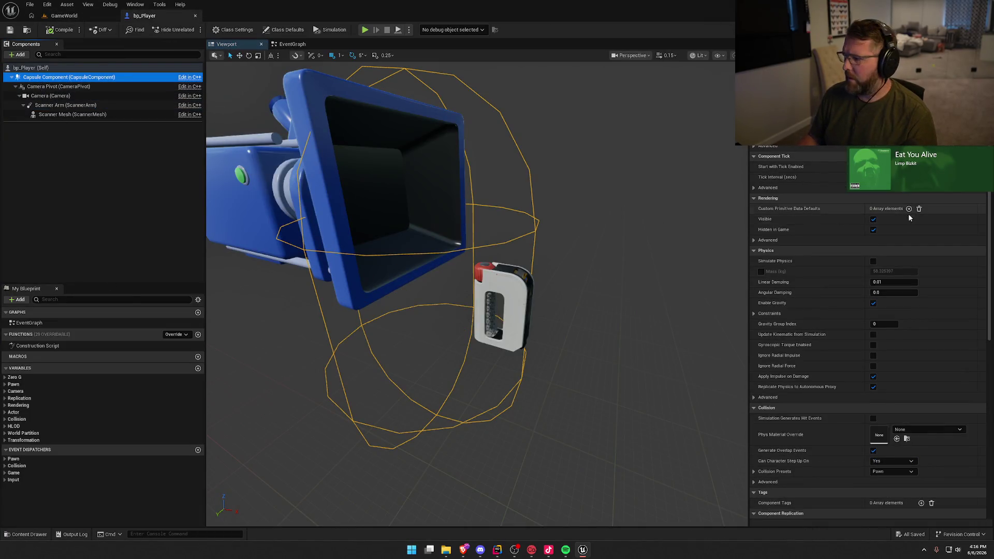
key(f)
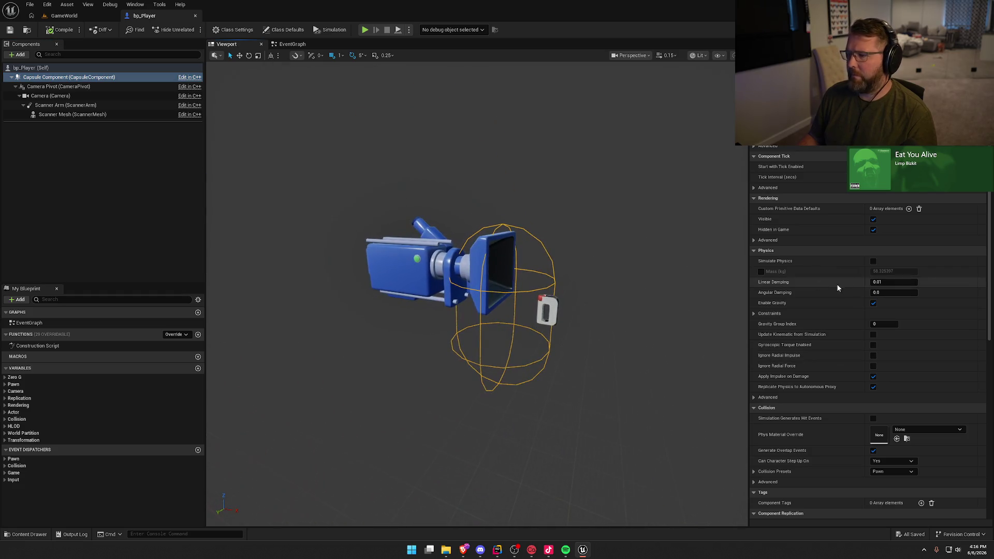
scroll(878, 327, up, 4)
drag(881, 194, 904, 194)
click(883, 195)
text(75)
key(Return)
Raise the Camera Pivot about 24 cm on Z, then compile and save bp_Player
click(486, 236)
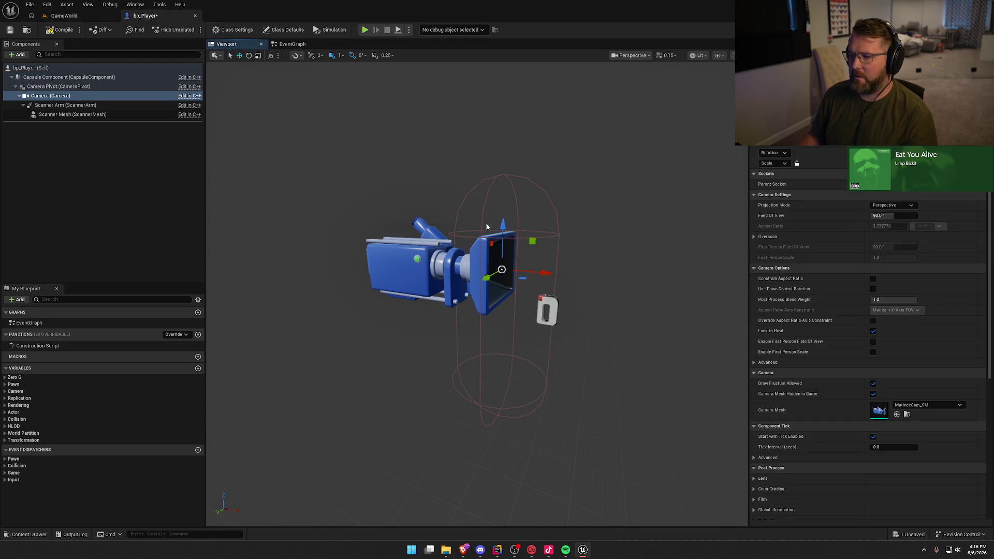
click(500, 228)
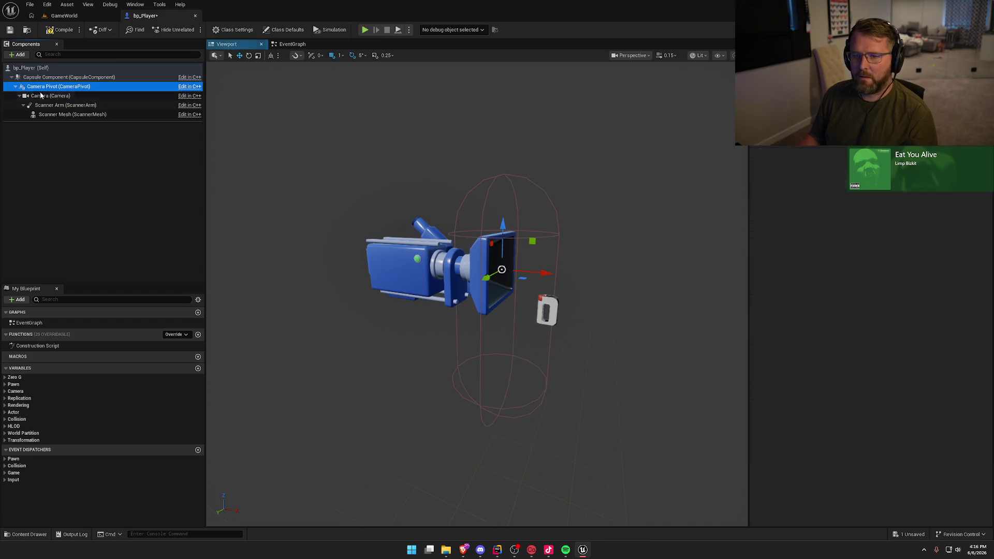
mouse_move(502, 224)
mouse_down()
mouse_move(504, 163)
mouse_move(504, 180)
mouse_up()
click(49, 28)
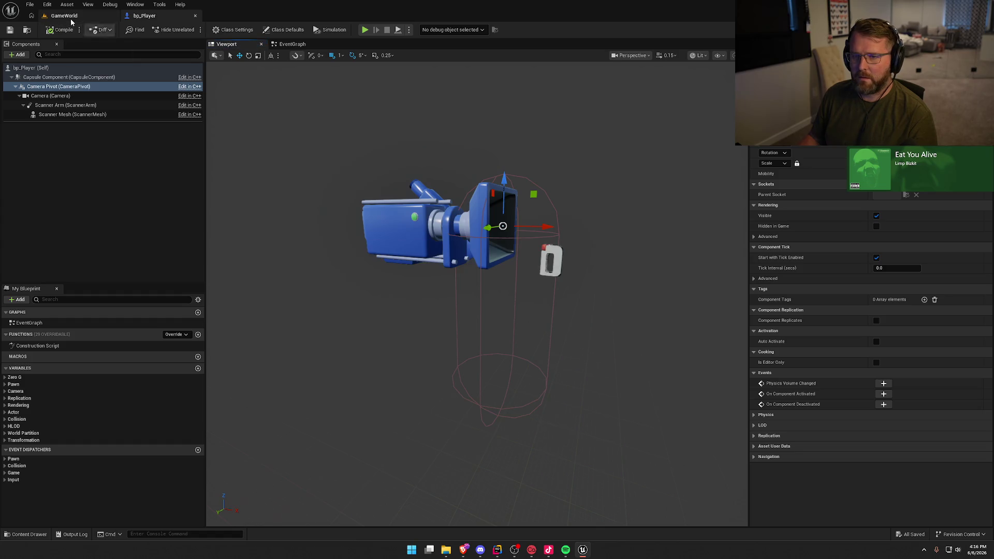
click(75, 106)
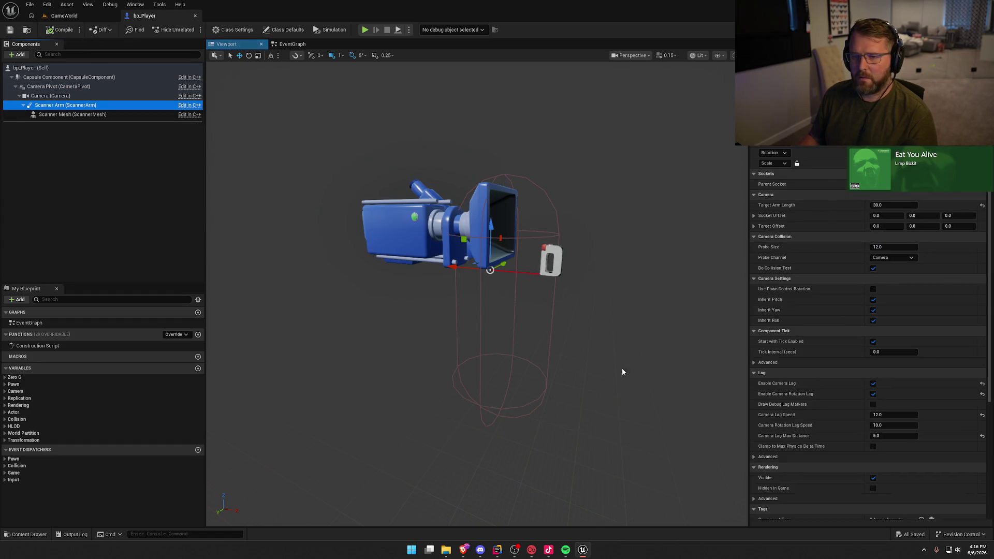
Give Scanner Arm camera lag max distance 7.0 and rotation lag speed 5, then play GameWorld
click(895, 440)
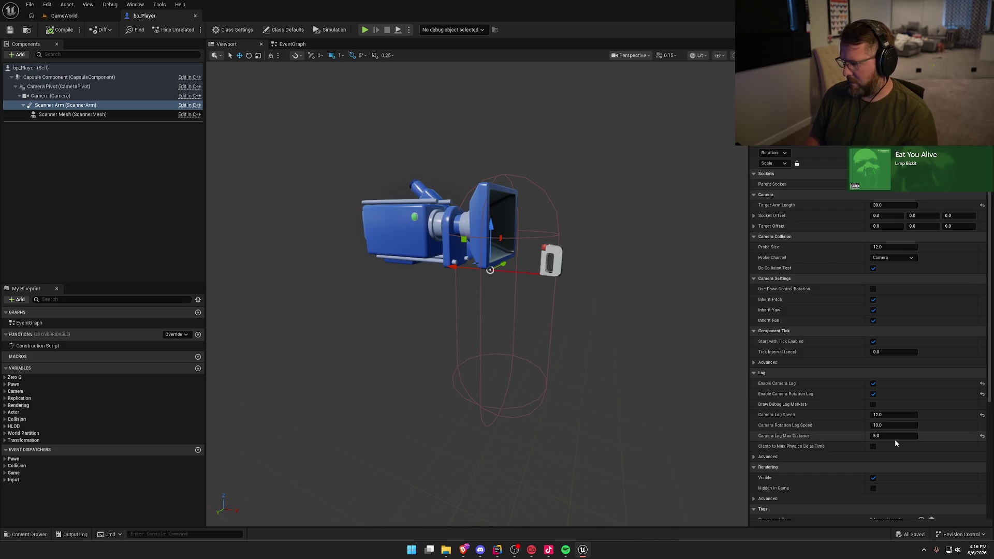
click(897, 439)
text(8)
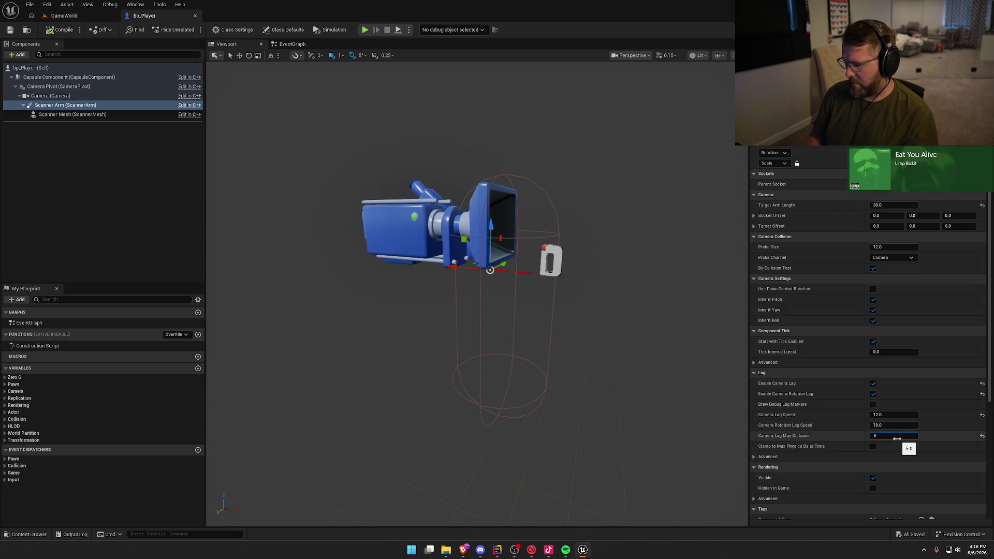
key(Return)
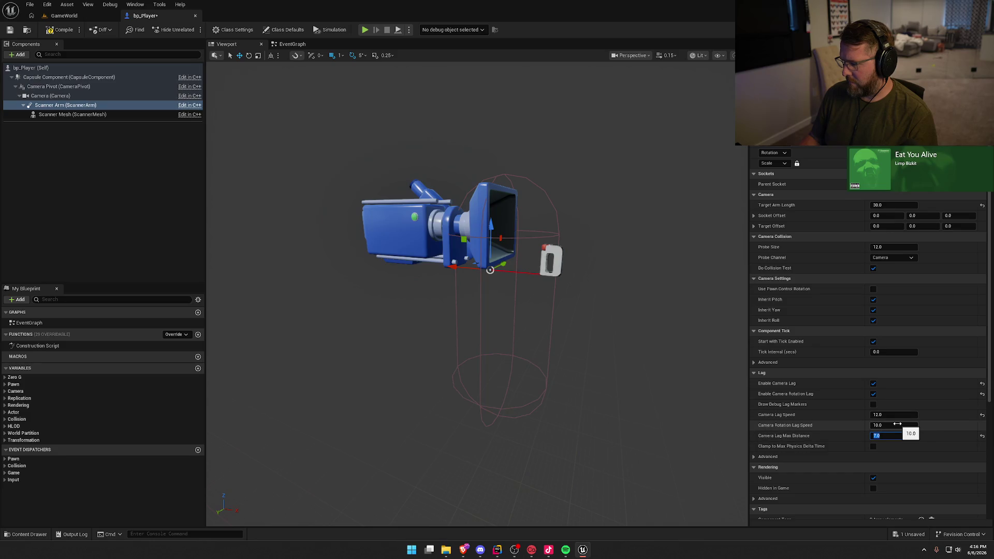
click(887, 426)
text(5)
key(Return)
click(63, 15)
click(192, 29)
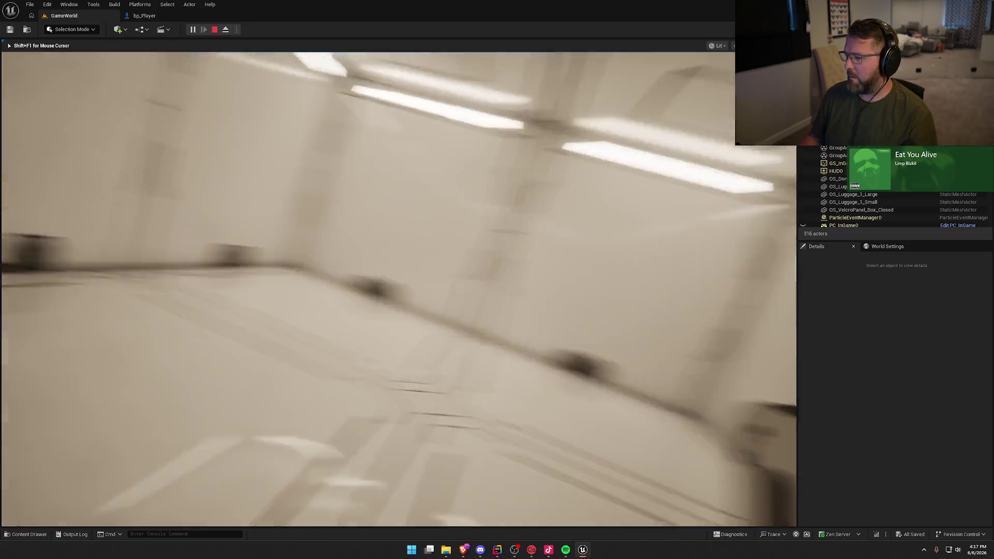
Walk through the sci-fi door and down the plant-lined corridor into the crate room
key(w)
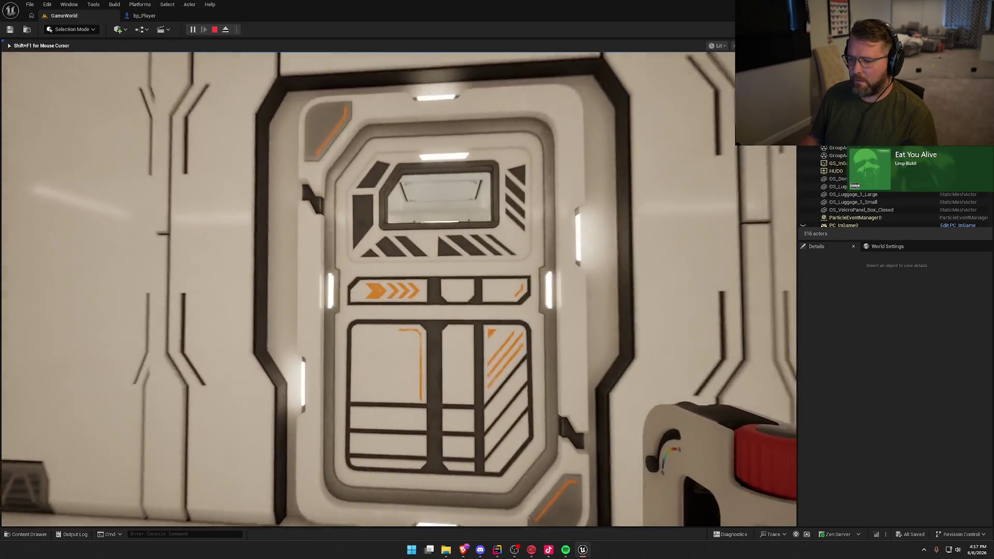
key(w)
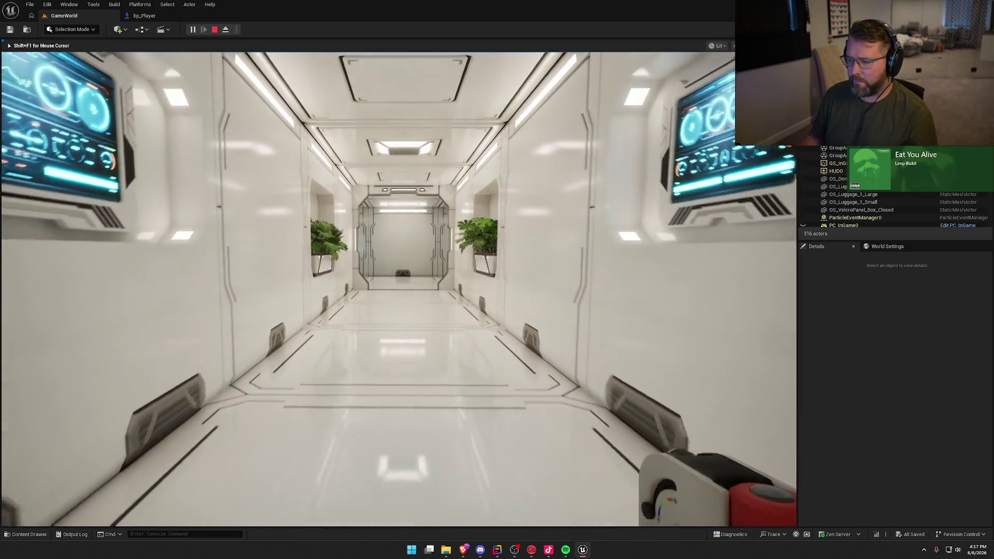
key(w)
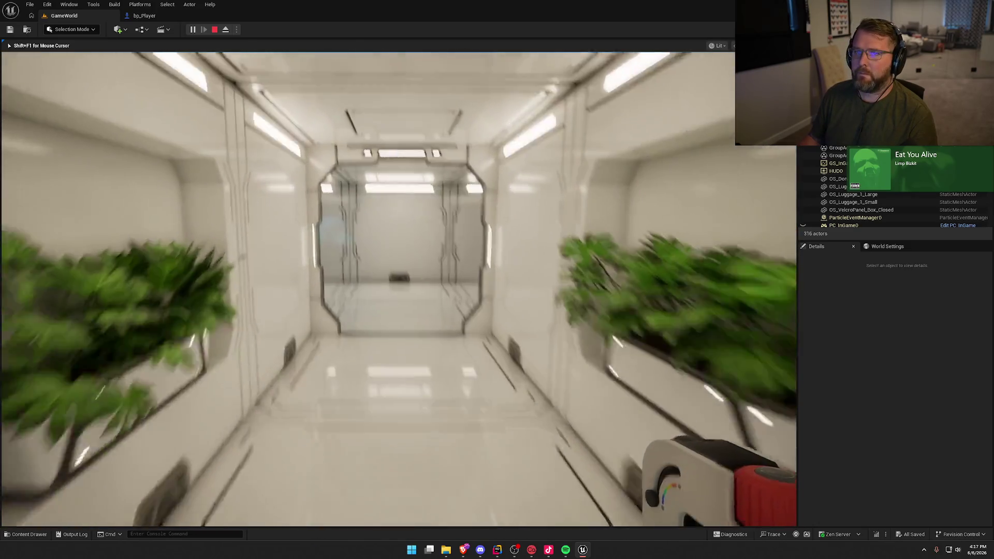
key(w)
key(w)
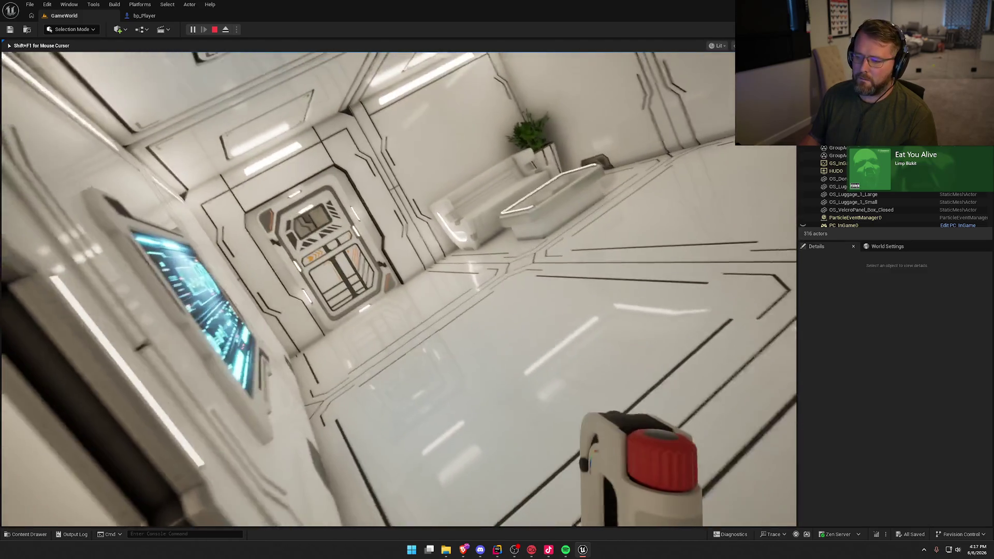
key(w)
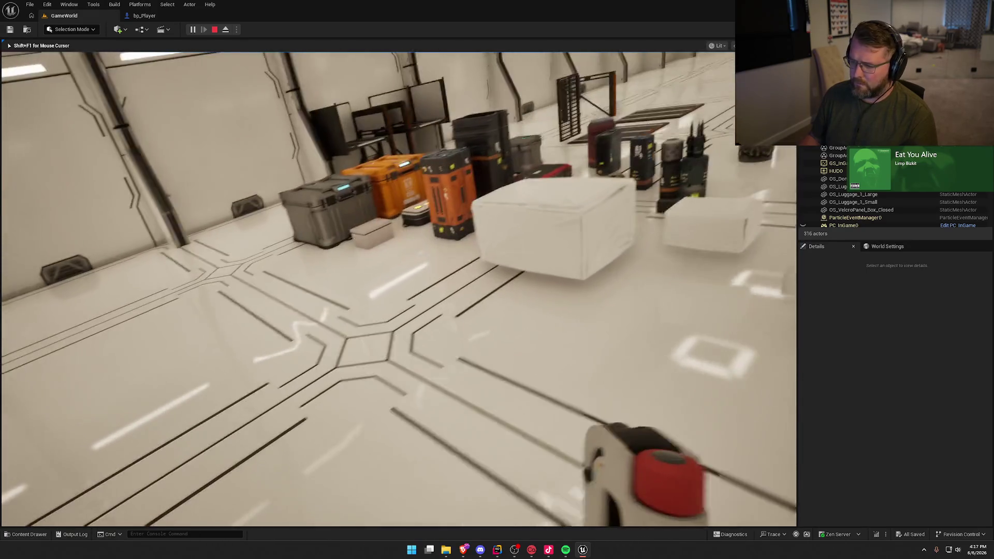
Look around the crate room, backing away toward the door, and end the play session
key(d)
key(s)
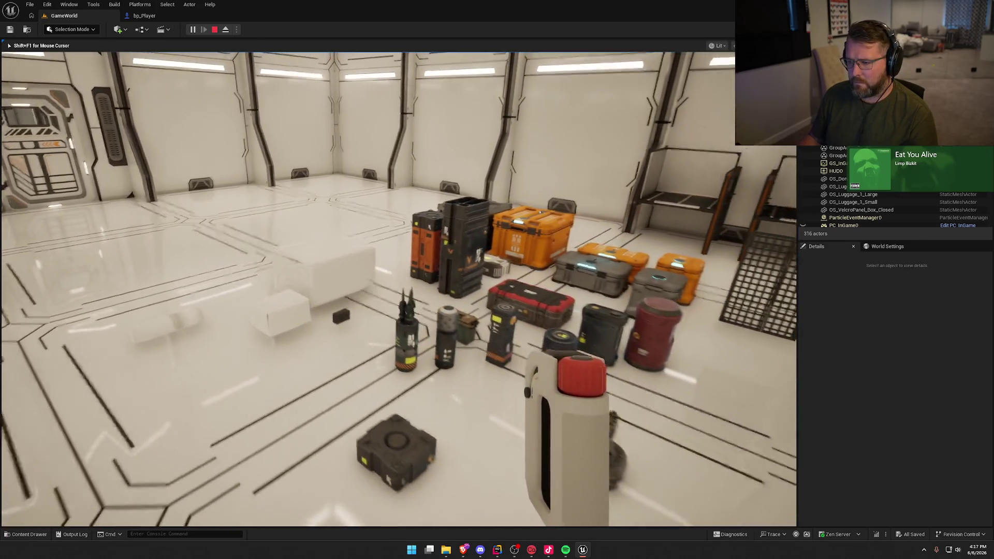
key(s)
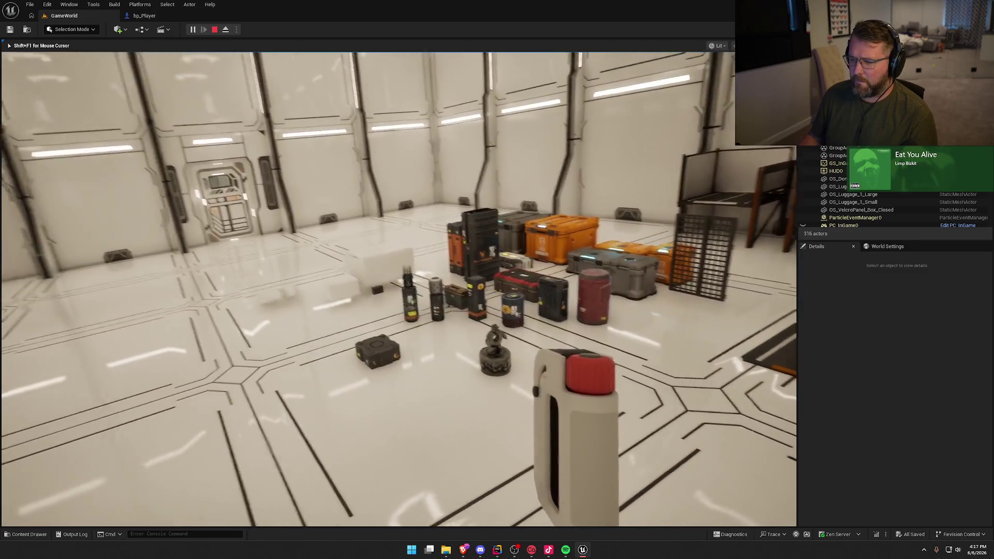
key(a)
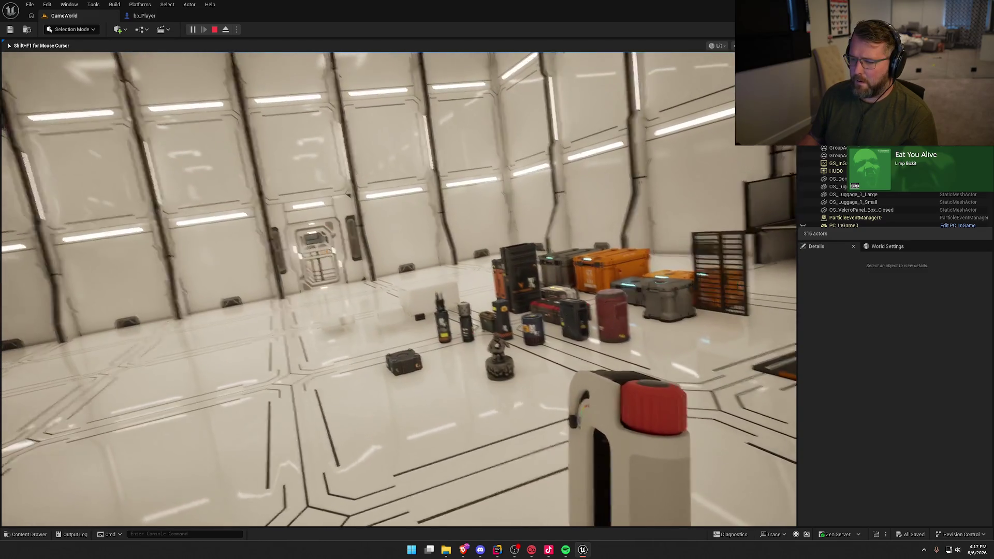
key(s)
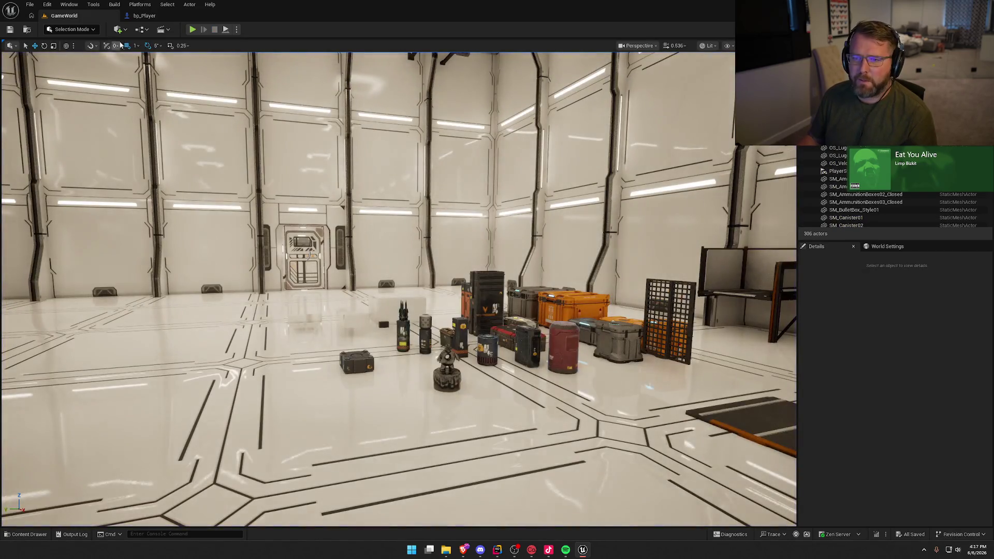
key(shift+F1)
Browse bp_Player's Zero G and Input variable categories in My Blueprint
click(144, 15)
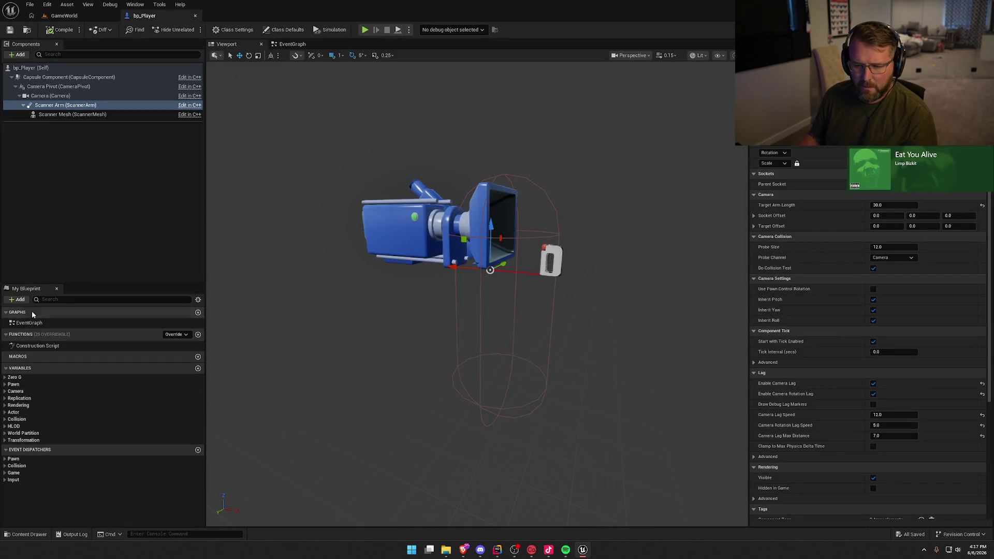
click(6, 377)
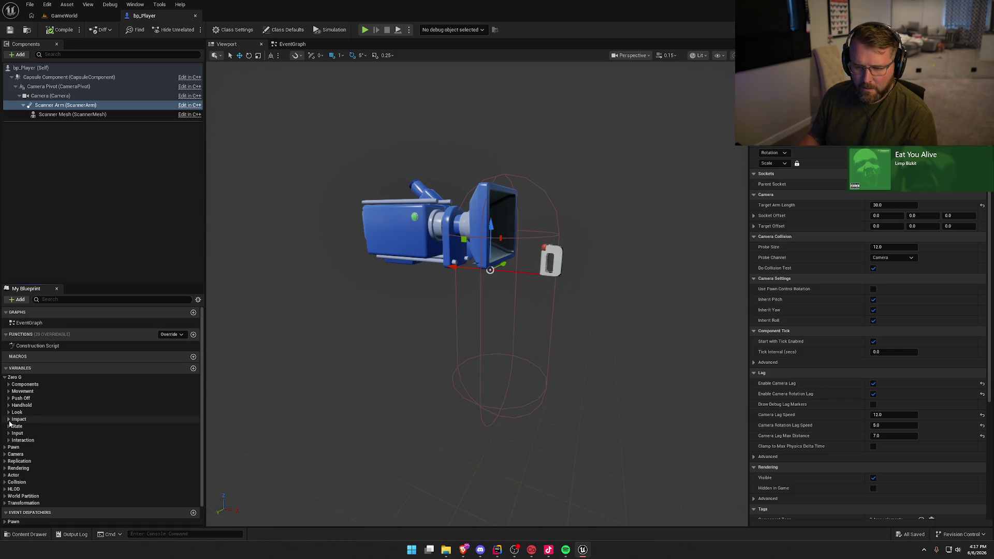
click(7, 435)
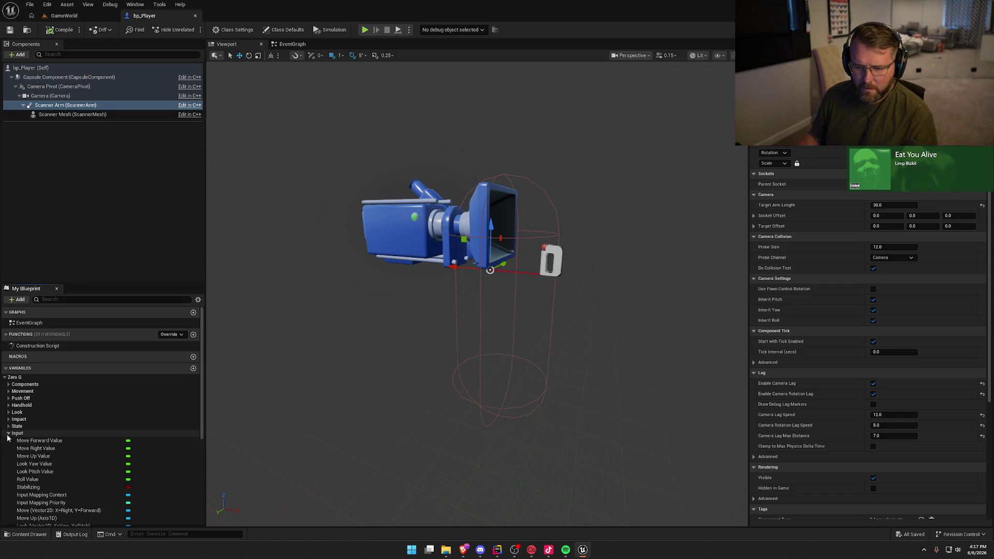
scroll(48, 453, down, 4)
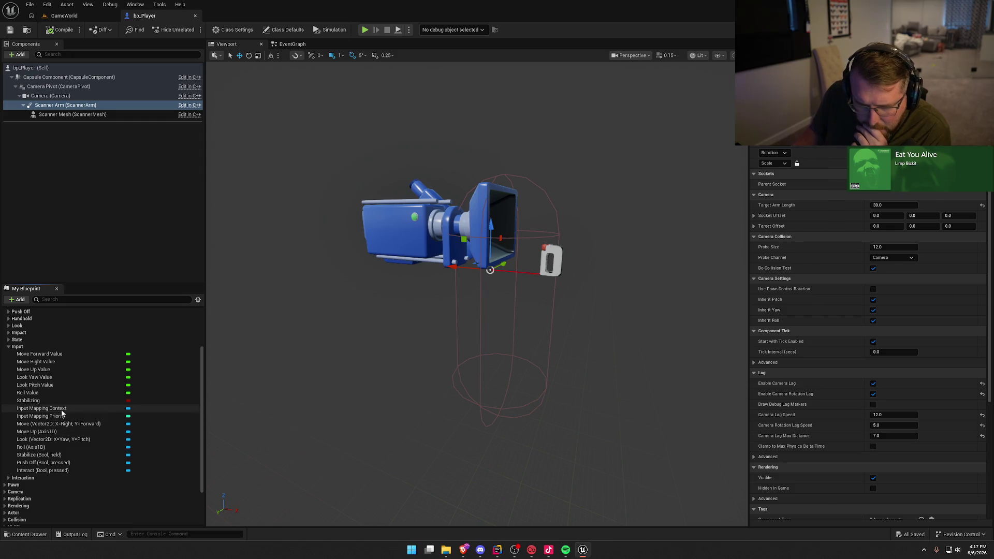
click(9, 347)
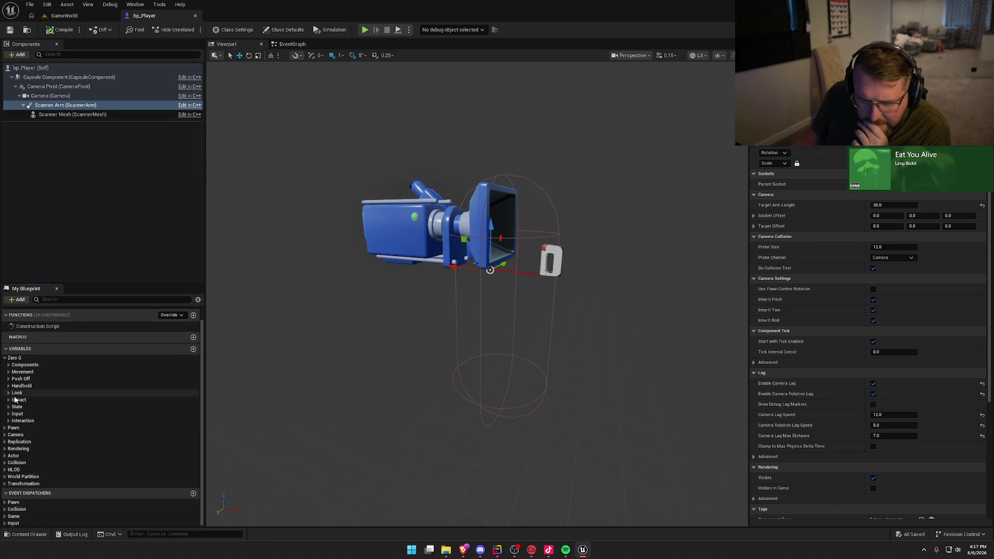
Inspect the Max Speed and Passive Drag movement variables, save bp_Player, and return to GameWorld
click(12, 373)
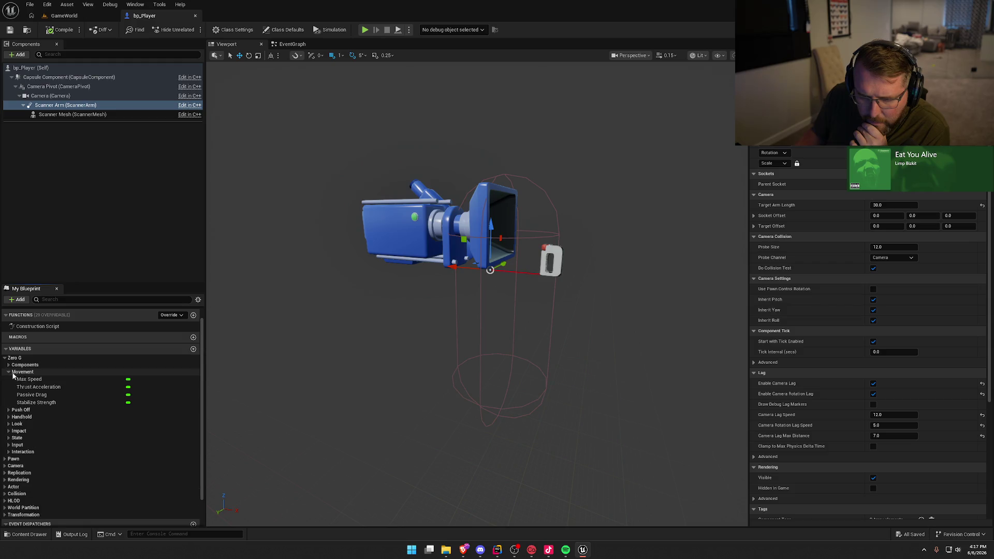
click(23, 380)
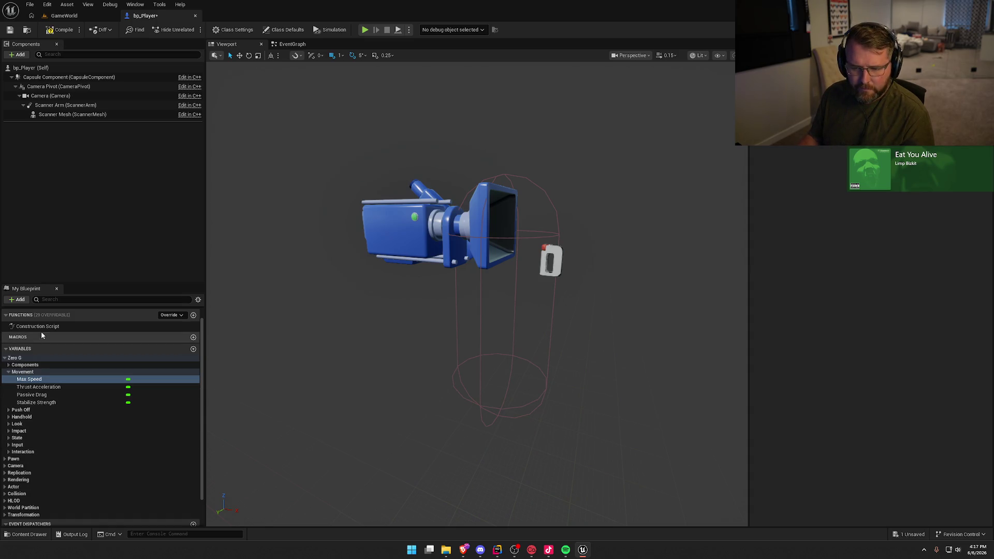
click(48, 397)
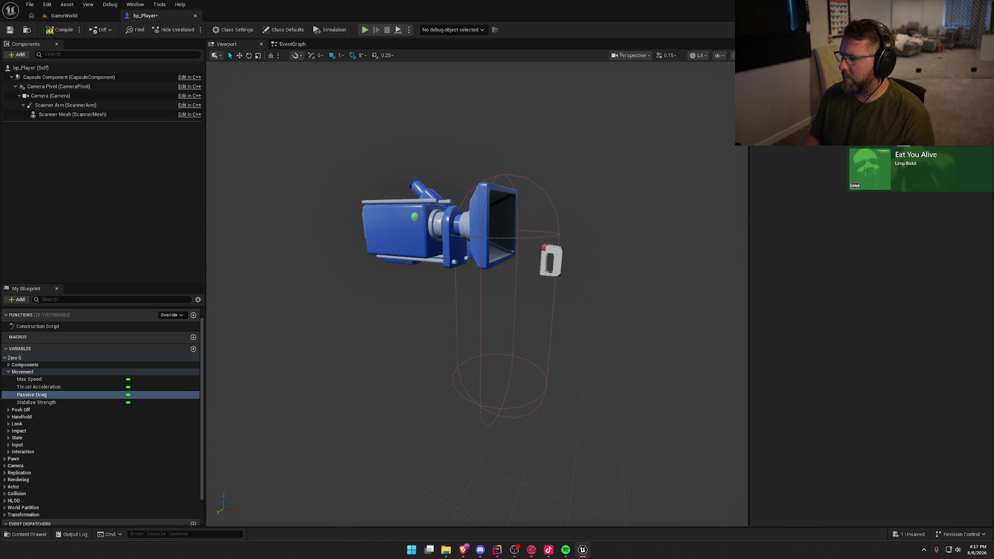
click(59, 30)
click(64, 16)
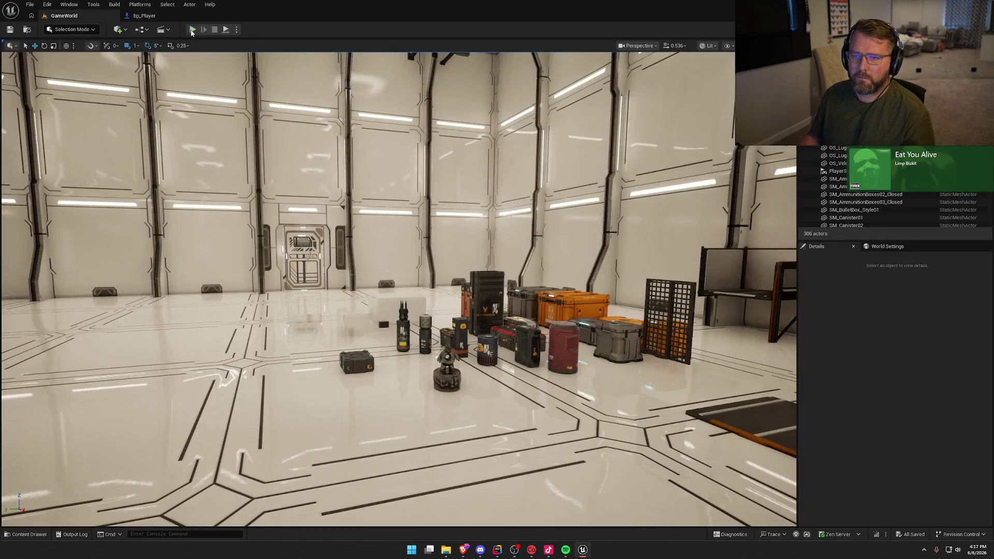
Start a new play-test and walk through the door and corridor toward the crate room
click(192, 29)
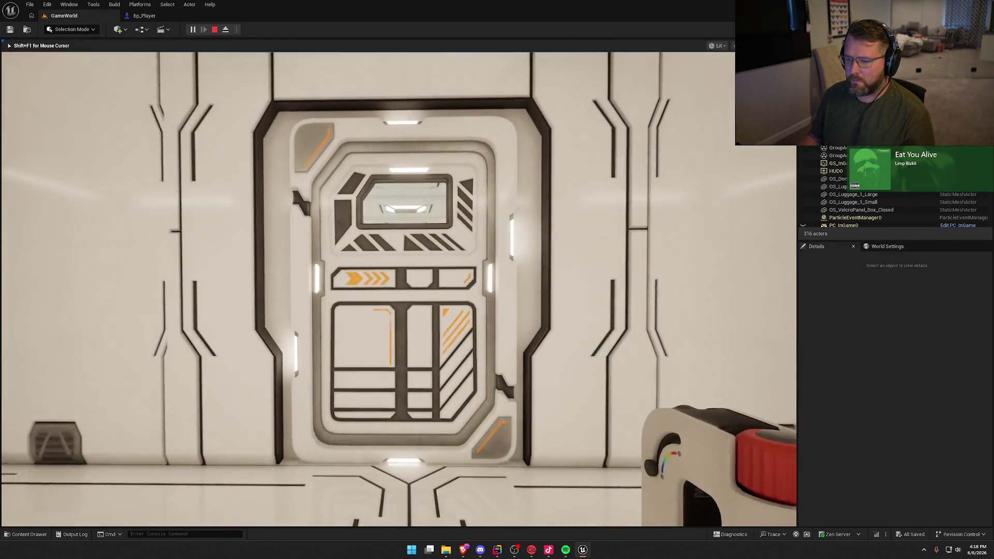
key(w)
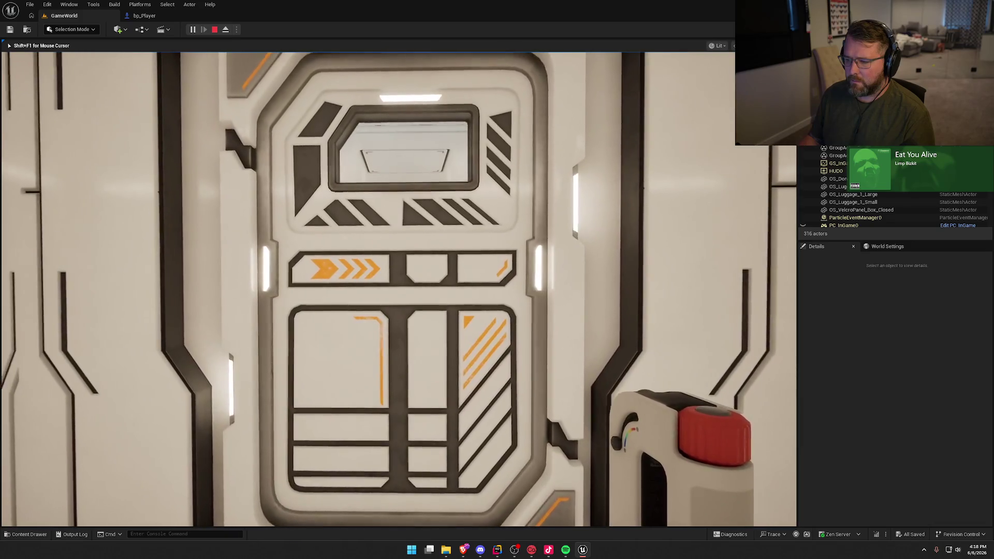
key(w)
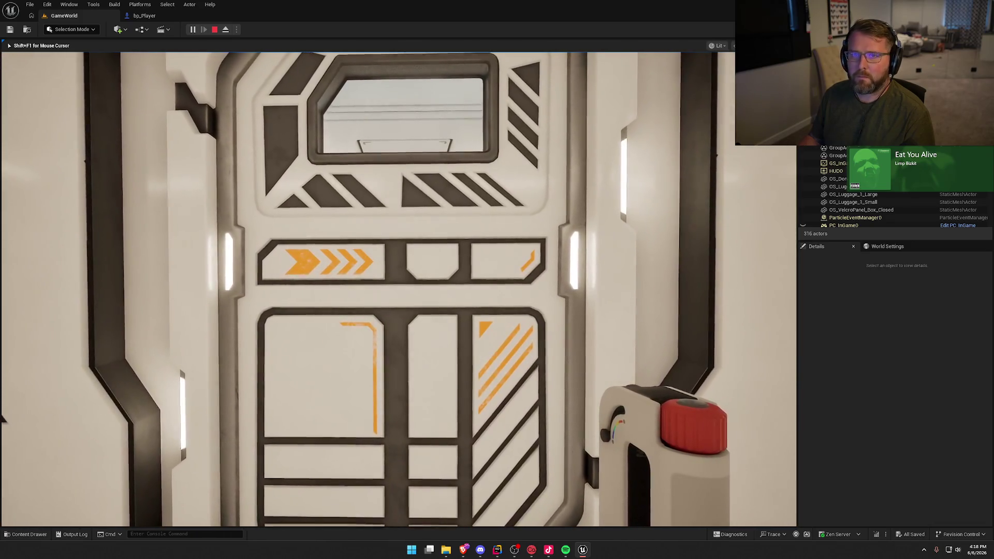
key(w)
key(w)
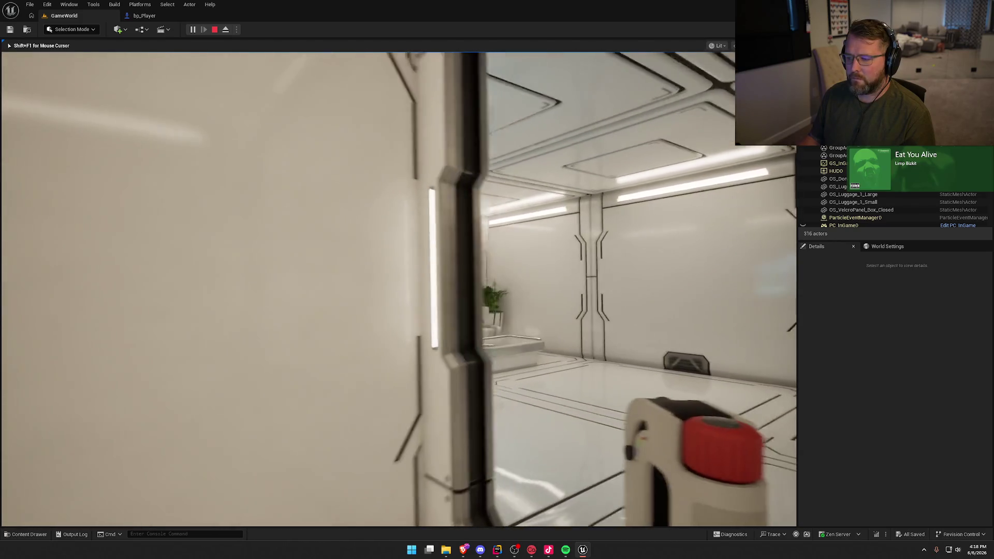
key(w)
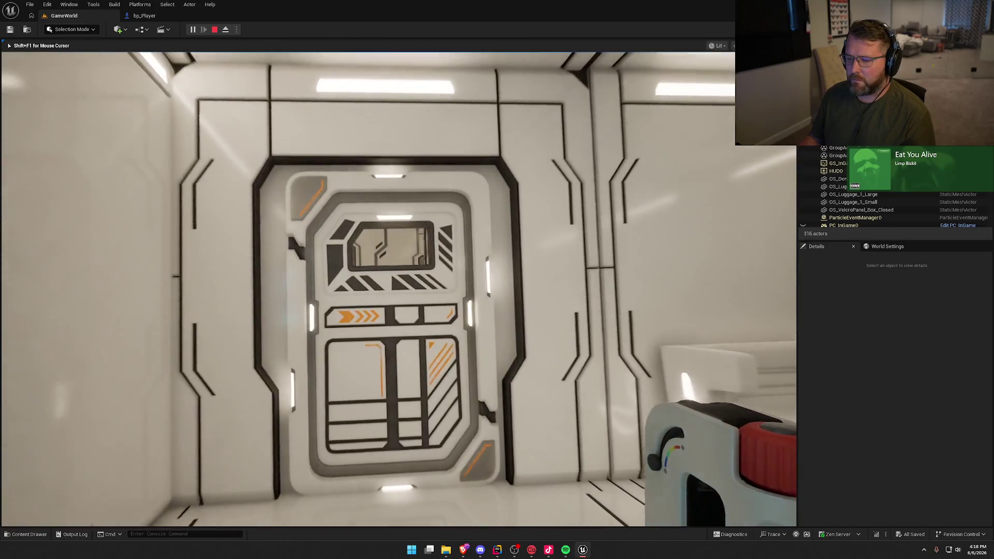
key(w)
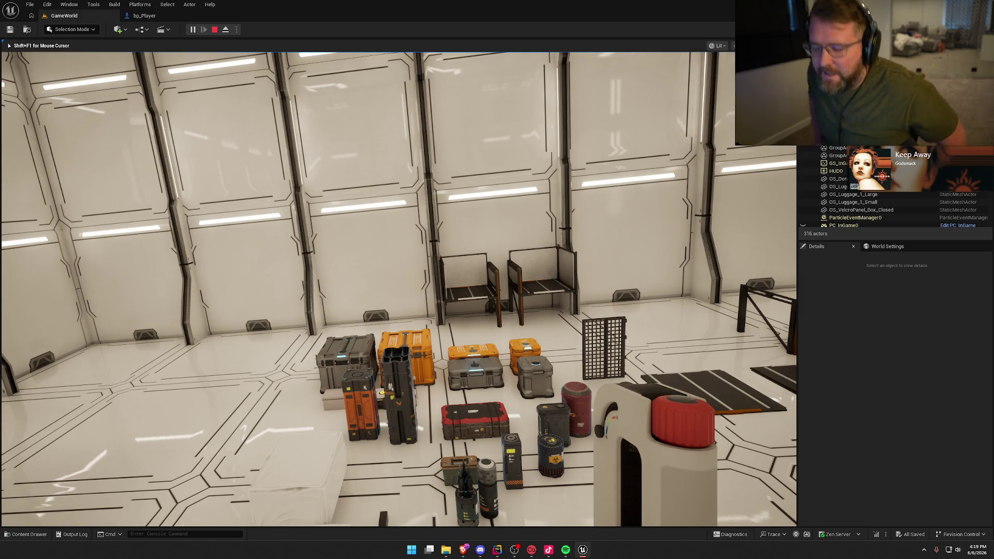
Walk toward the crates and look down at the held scanner
key(w)
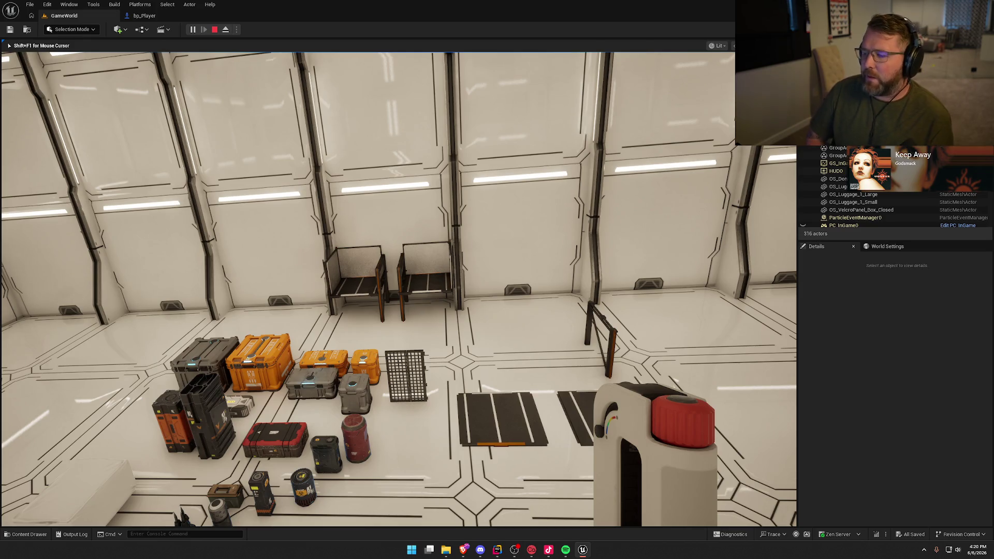
Walk back and forth among the crates and seats to test scanner lag, then stop playing
key(s)
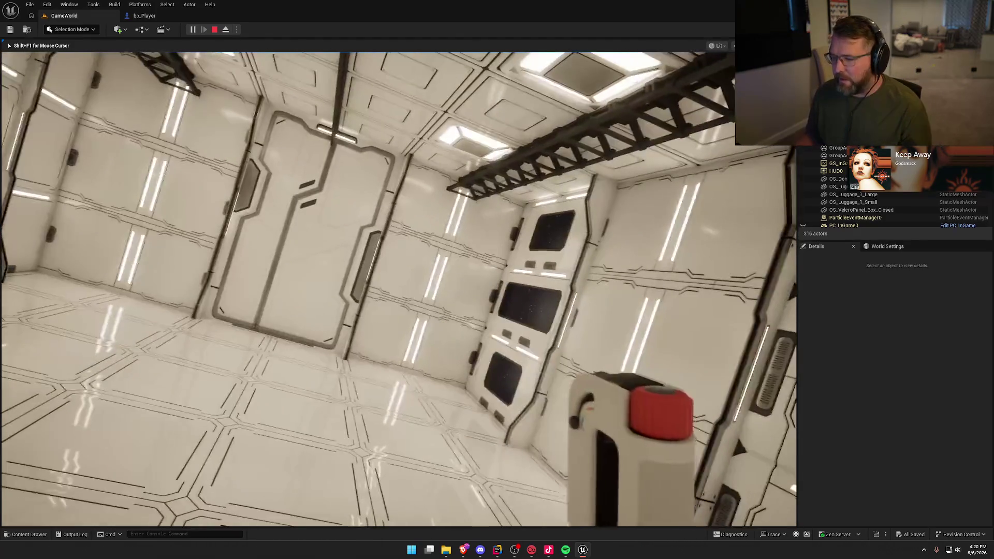
mouse_move(398, 289)
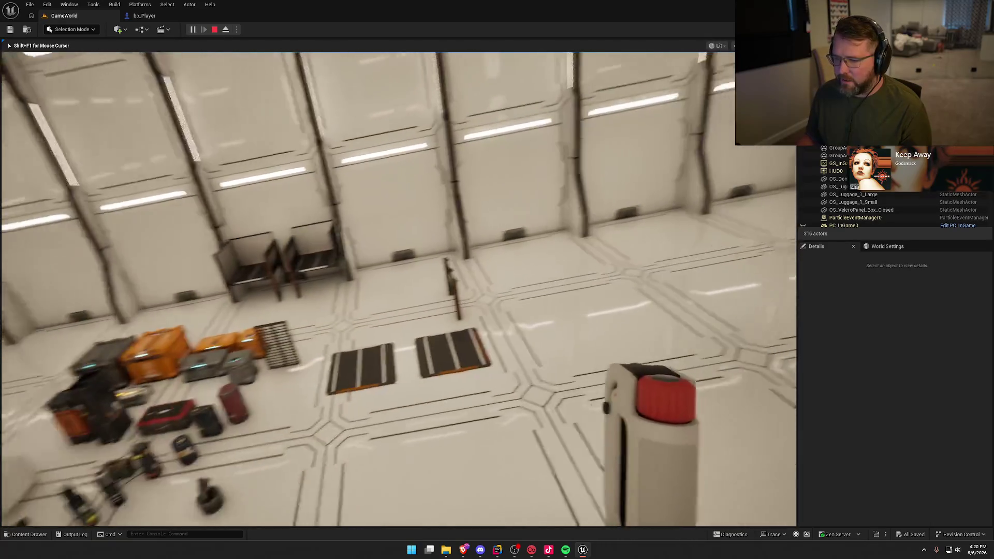
key(s)
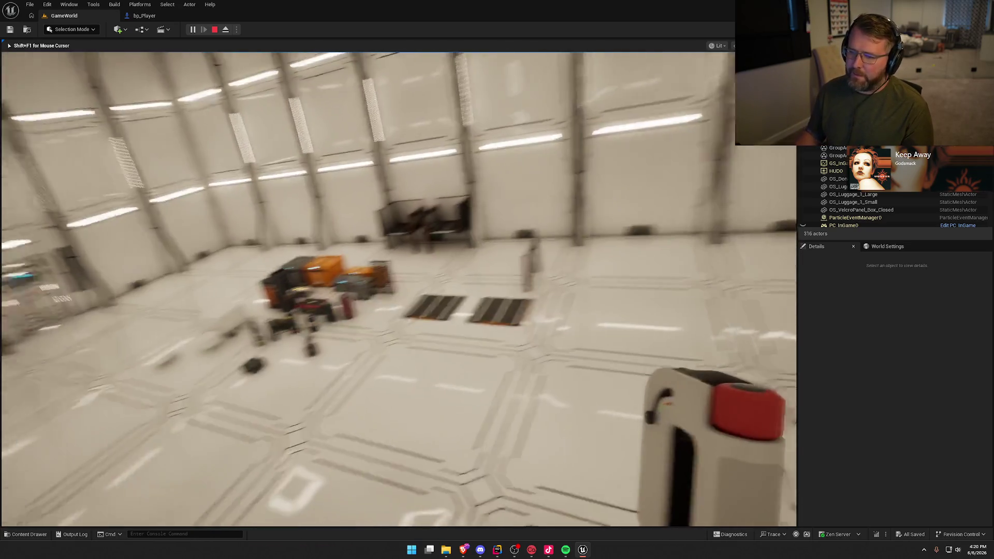
key(w)
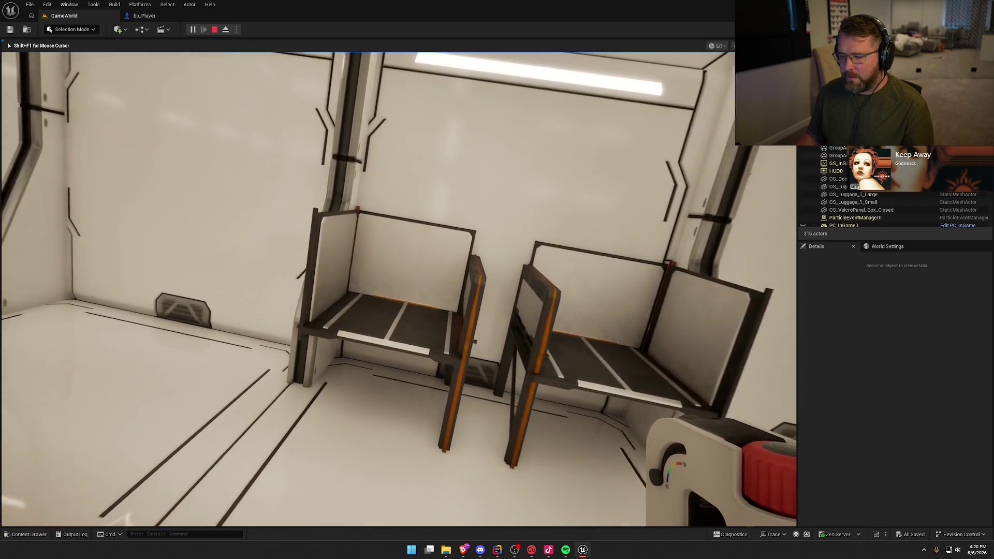
key(w)
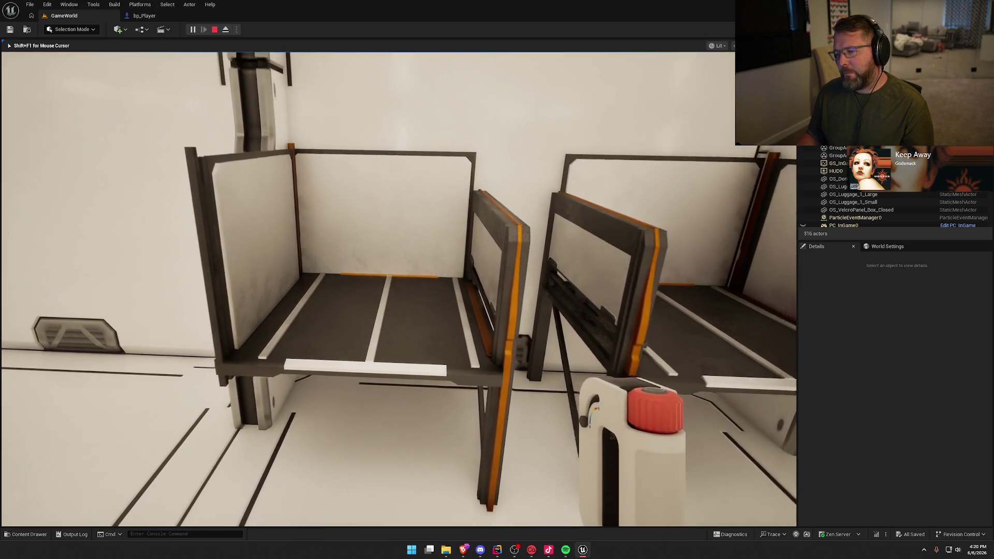
key(s)
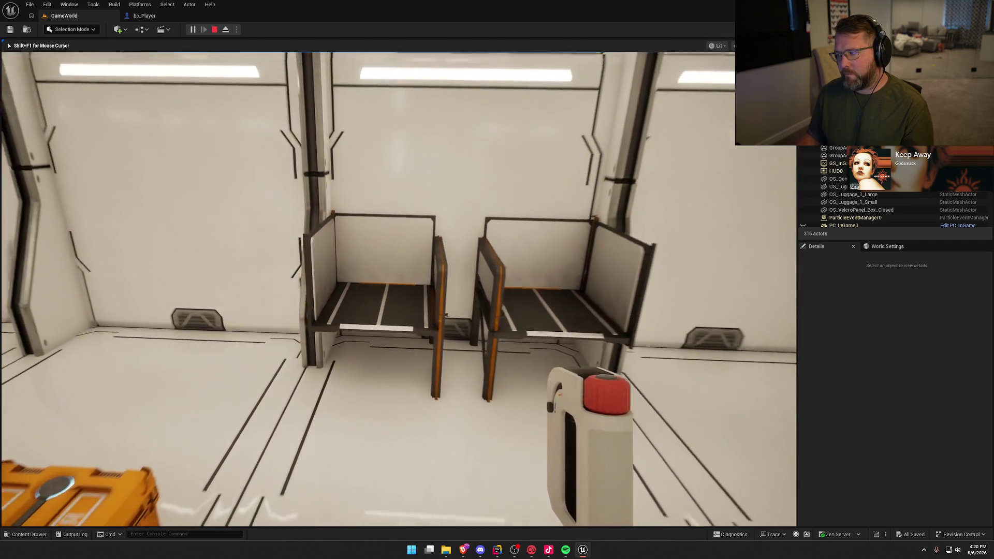
key(s)
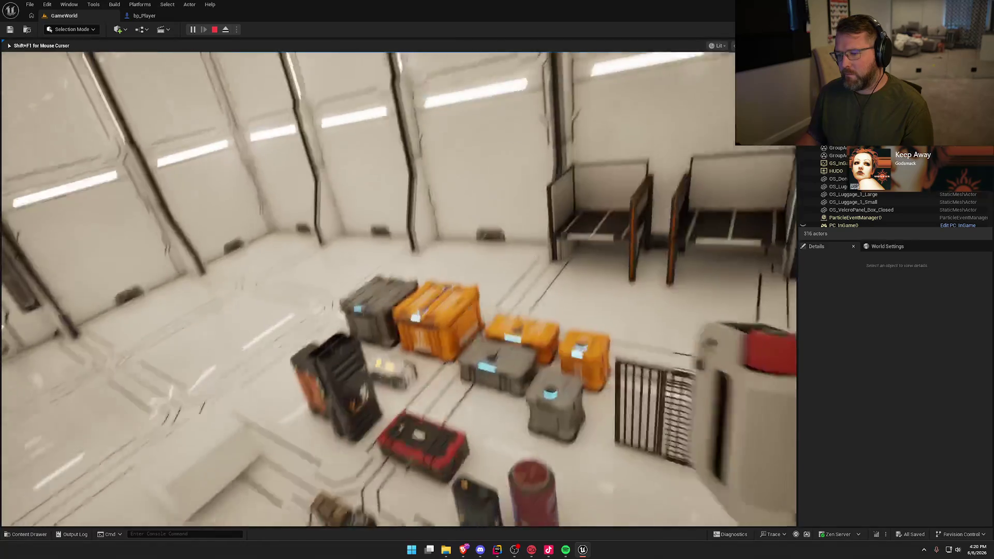
key(s)
key(s)
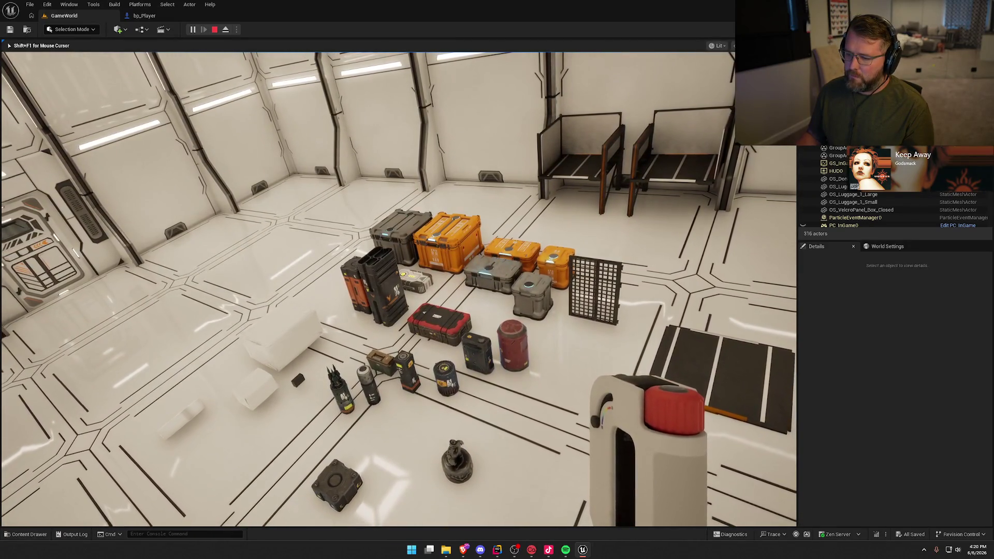
key(Escape)
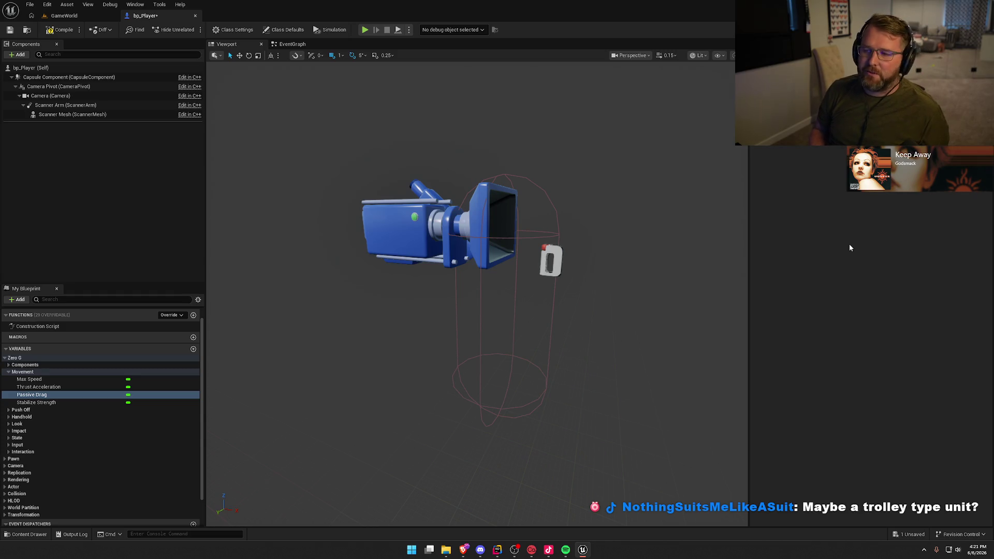
Save bp_Player, start GameWorld play with Alt+P, and walk toward the door
key(ctrl+s)
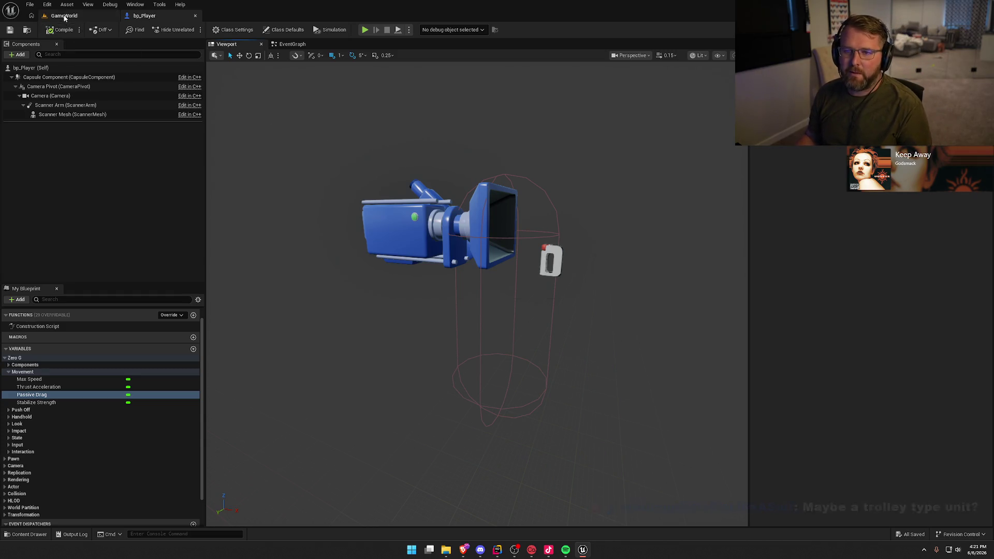
click(65, 16)
key(alt+p)
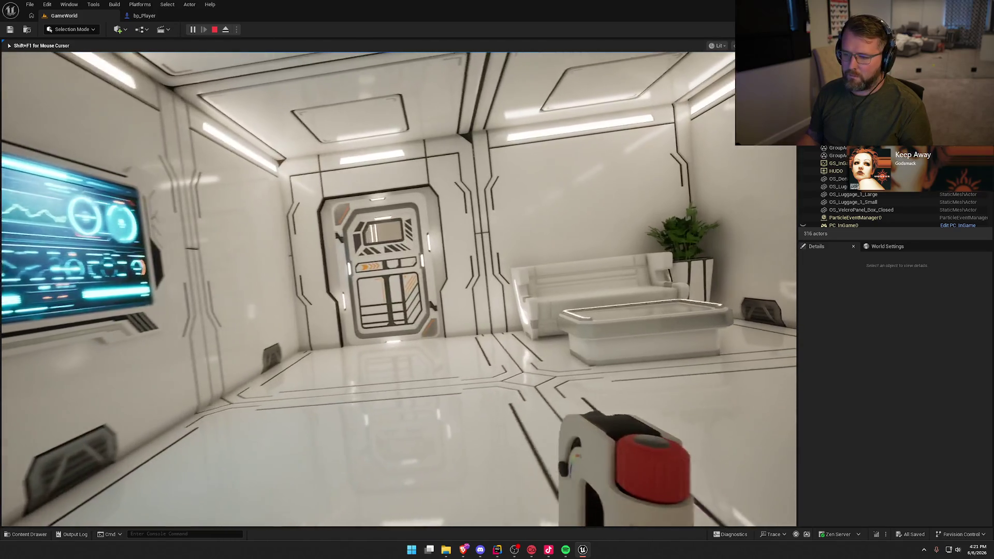
key(w)
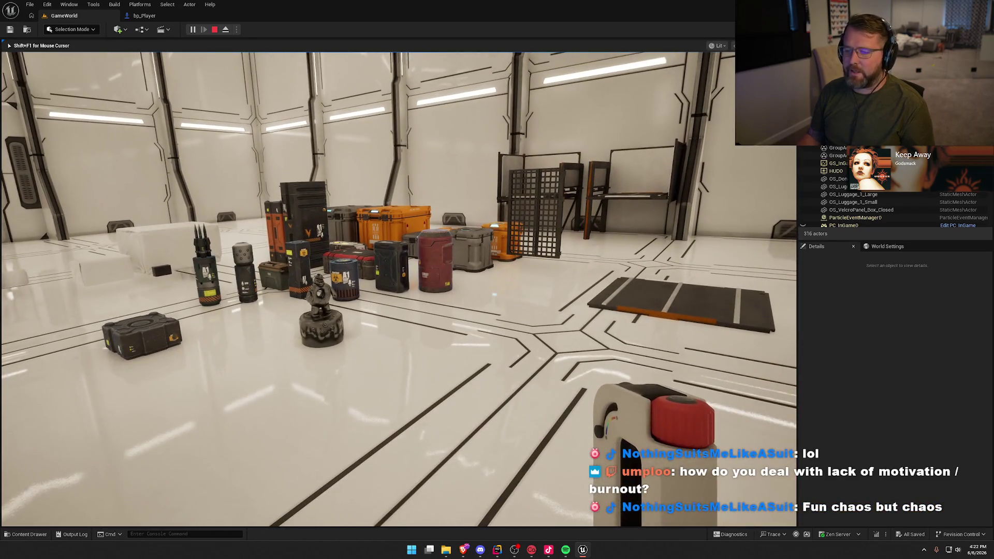
key(w)
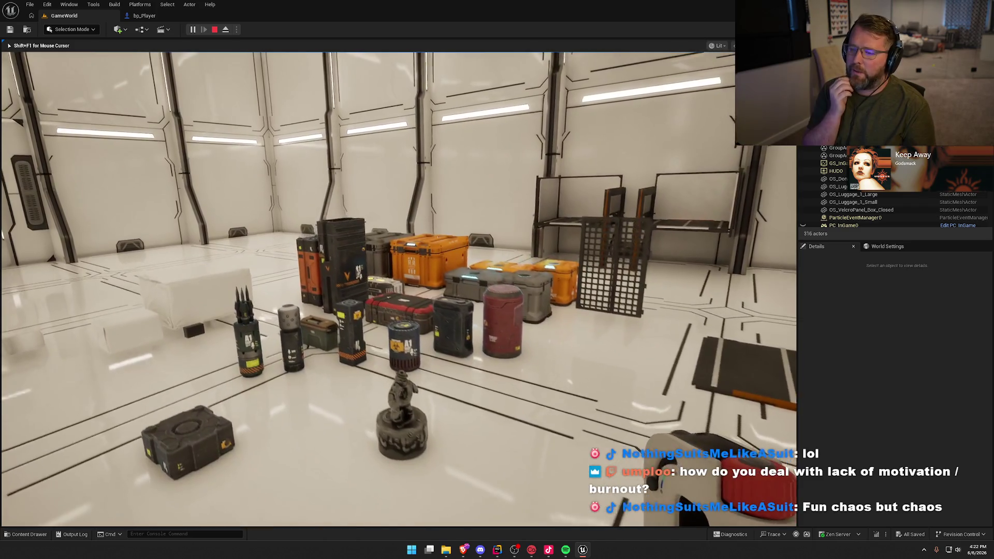
key(w)
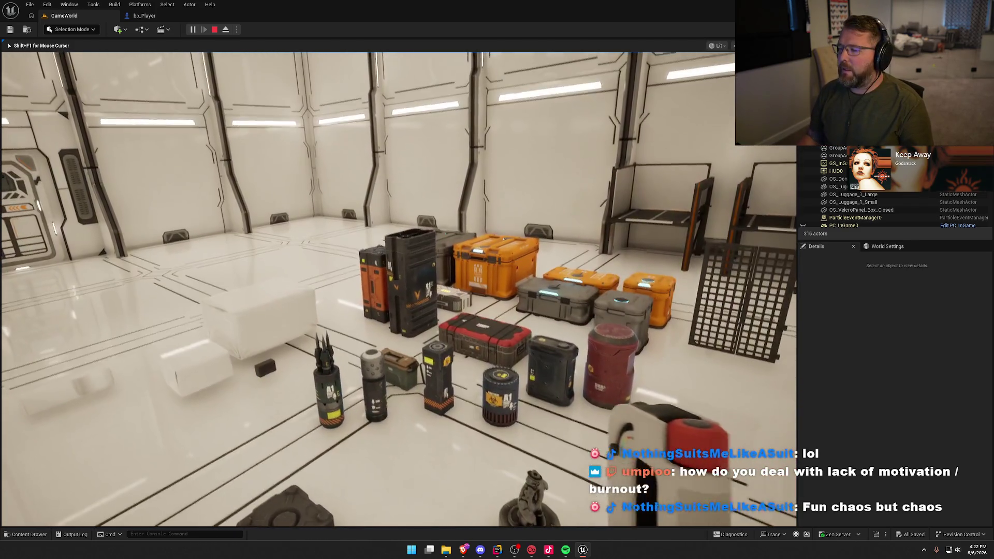
key(s)
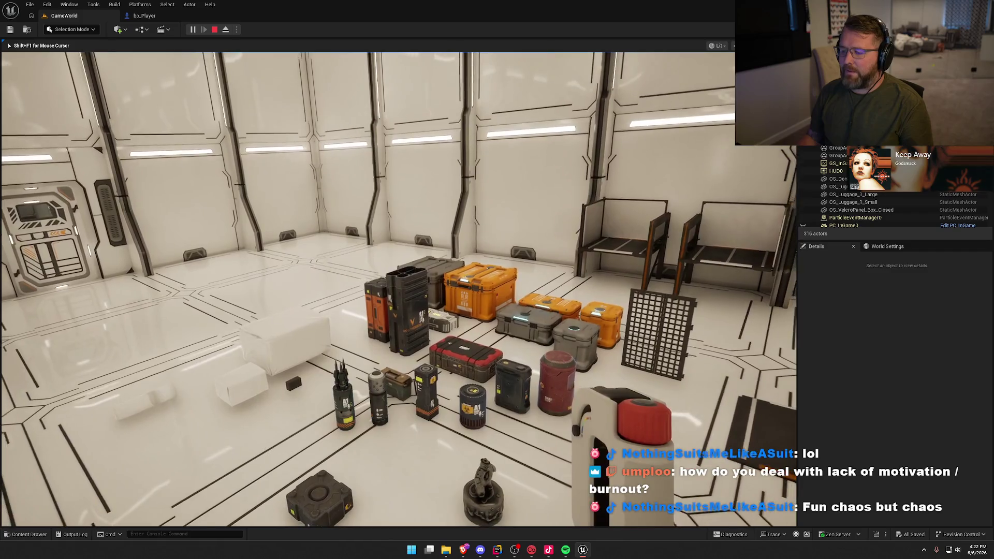
key(a)
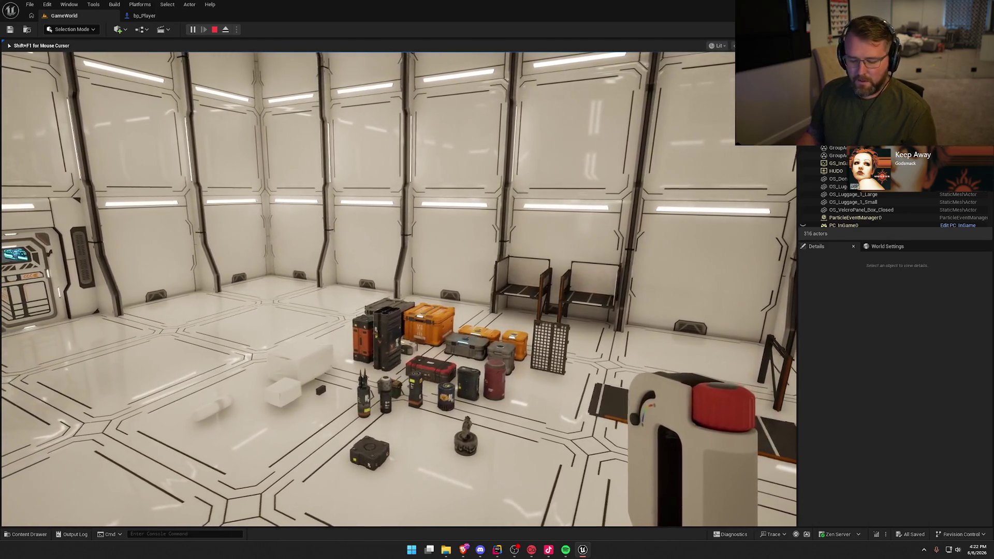
key(super)
key(Escape)
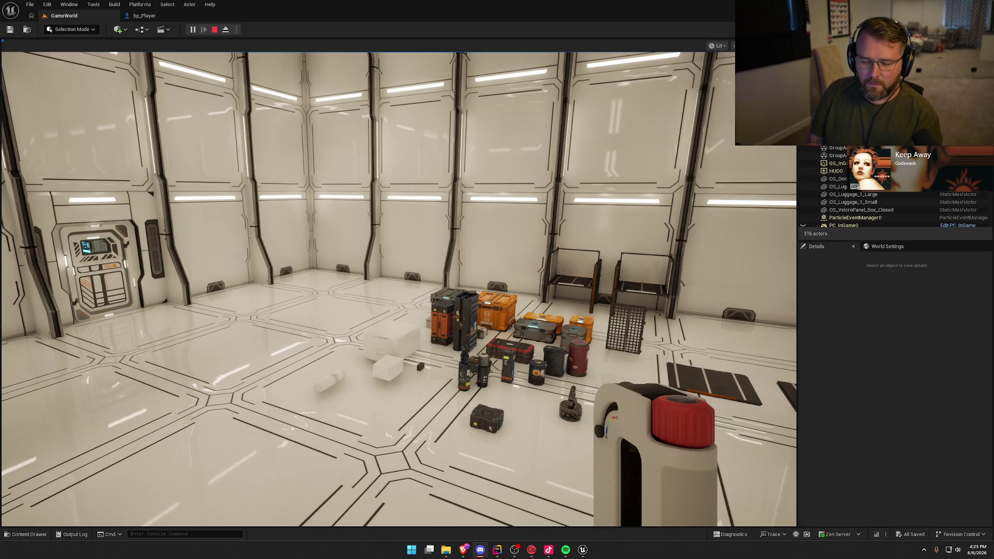
click(399, 290)
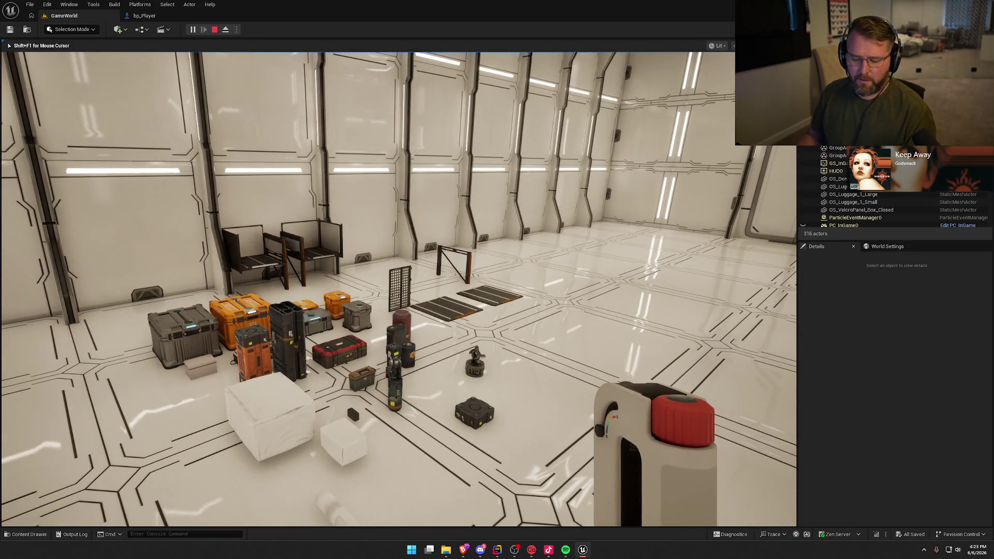
key(super)
key(super)
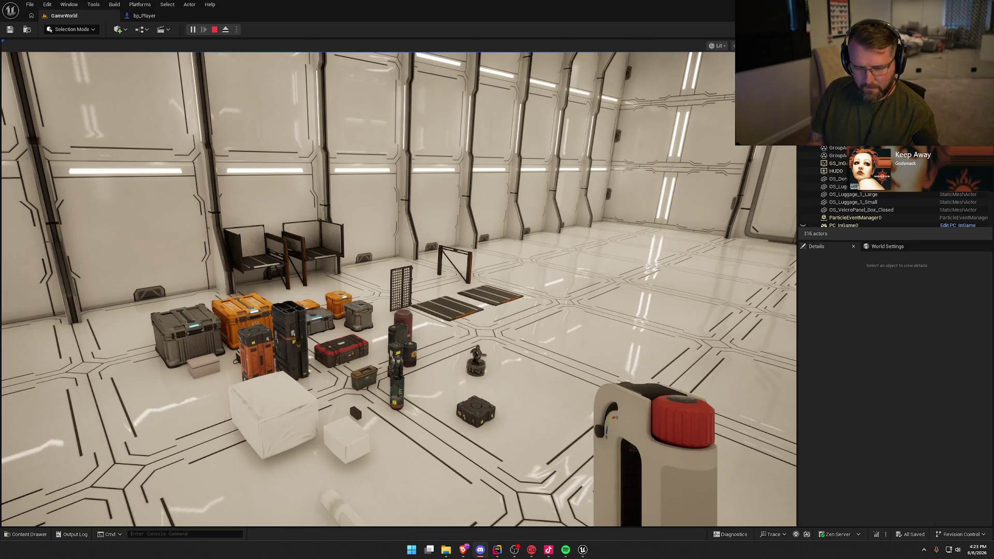
click(398, 290)
key(w)
key(w)
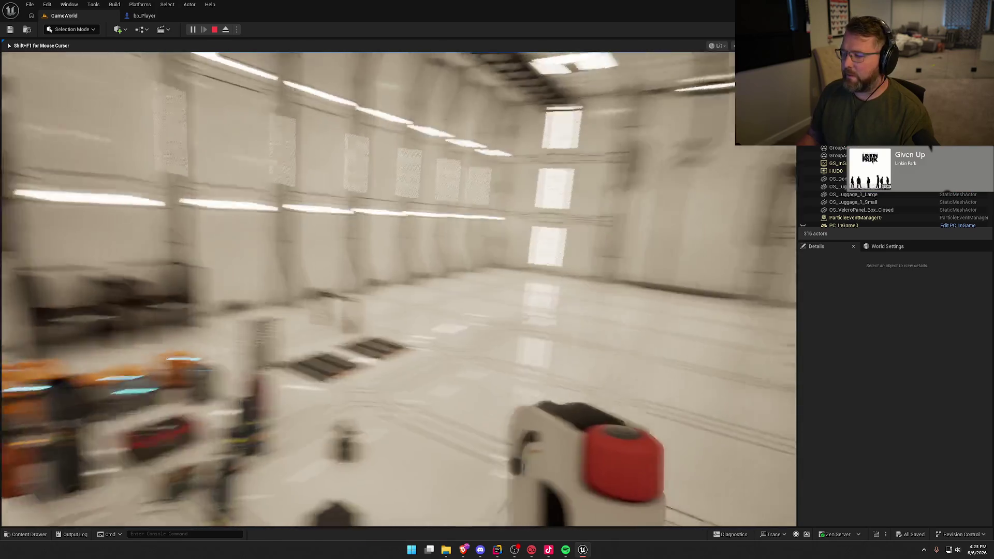
key(w)
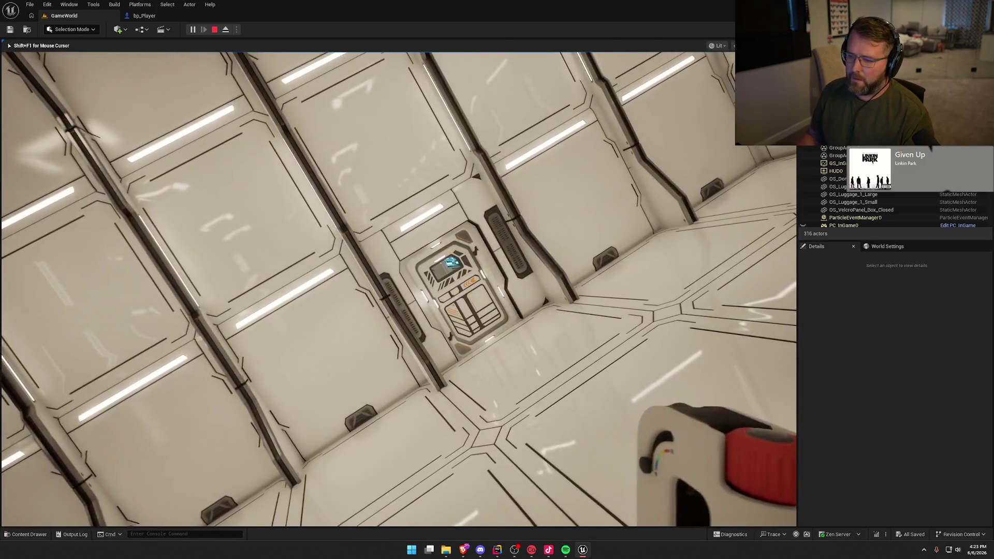
key(w)
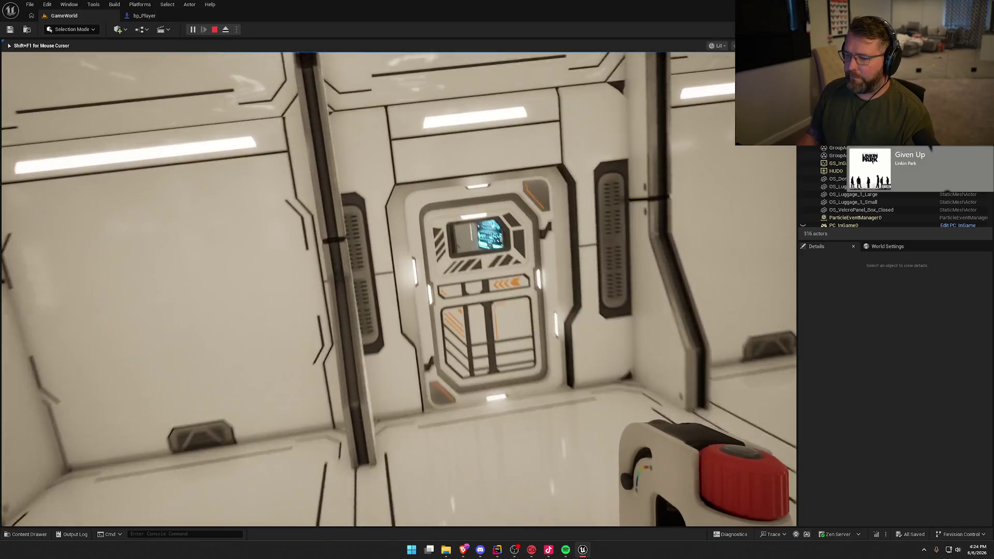